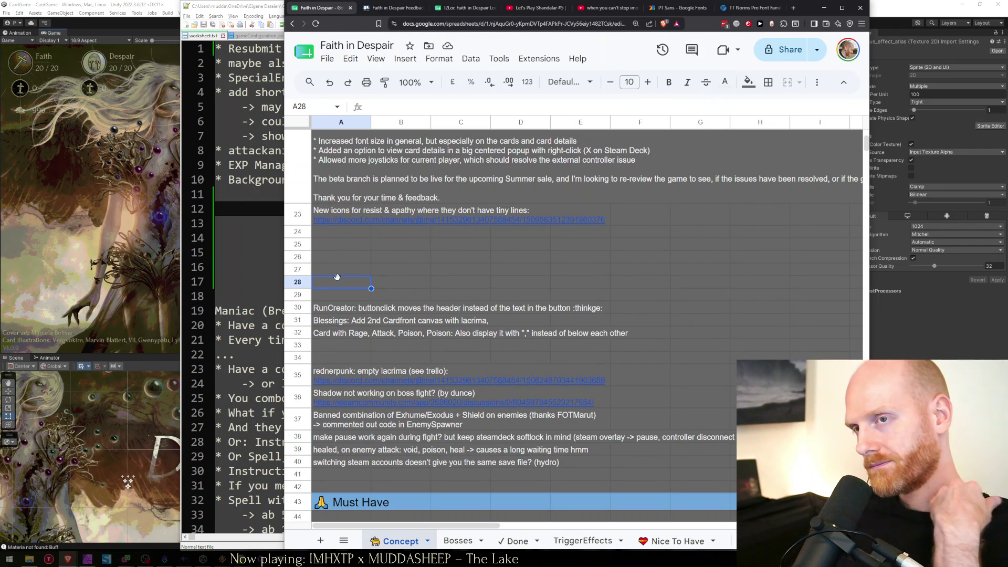
click(254, 209)
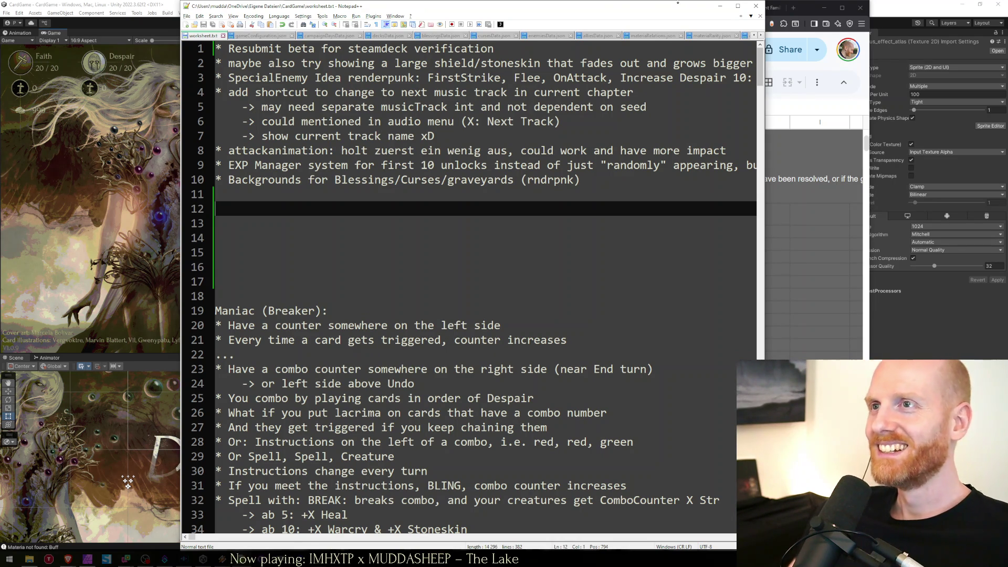
click(800, 2)
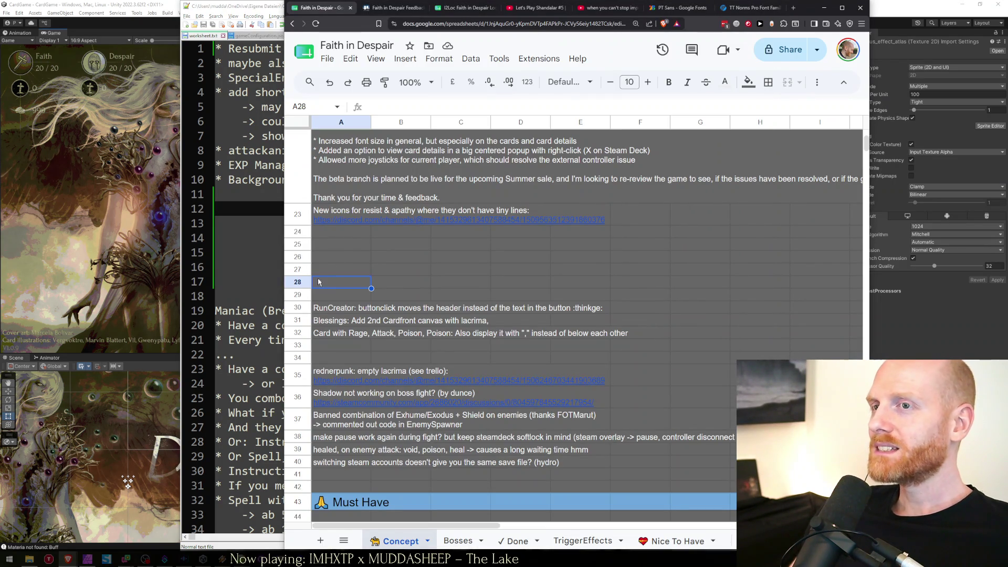
click(351, 244)
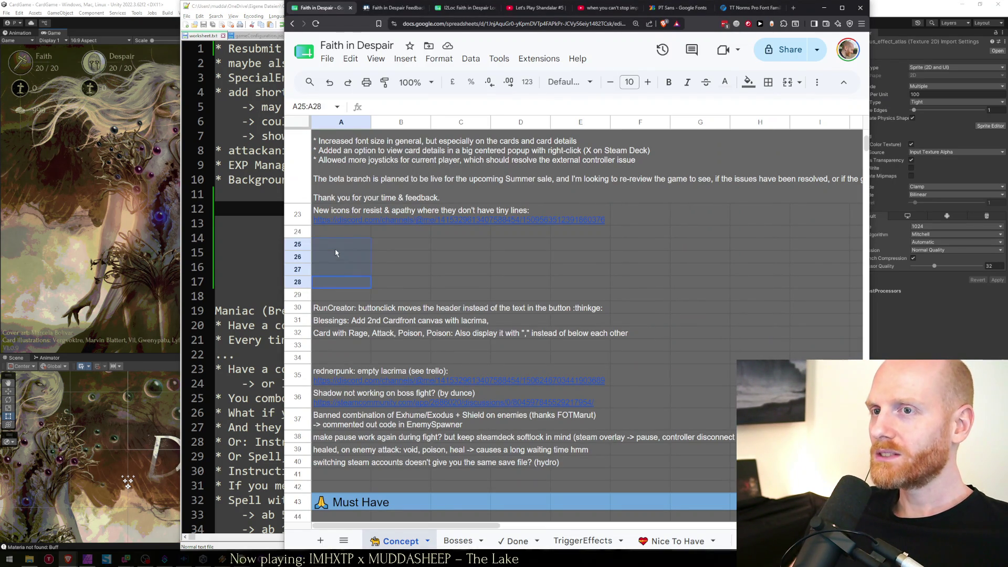
scroll(335, 247, up, 5)
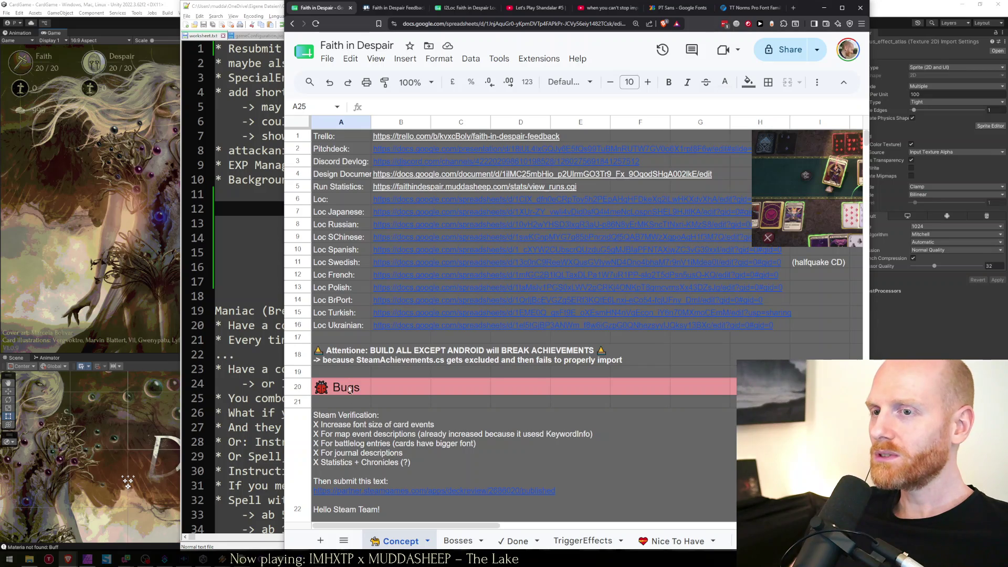
scroll(345, 409, down, 4)
click(346, 400)
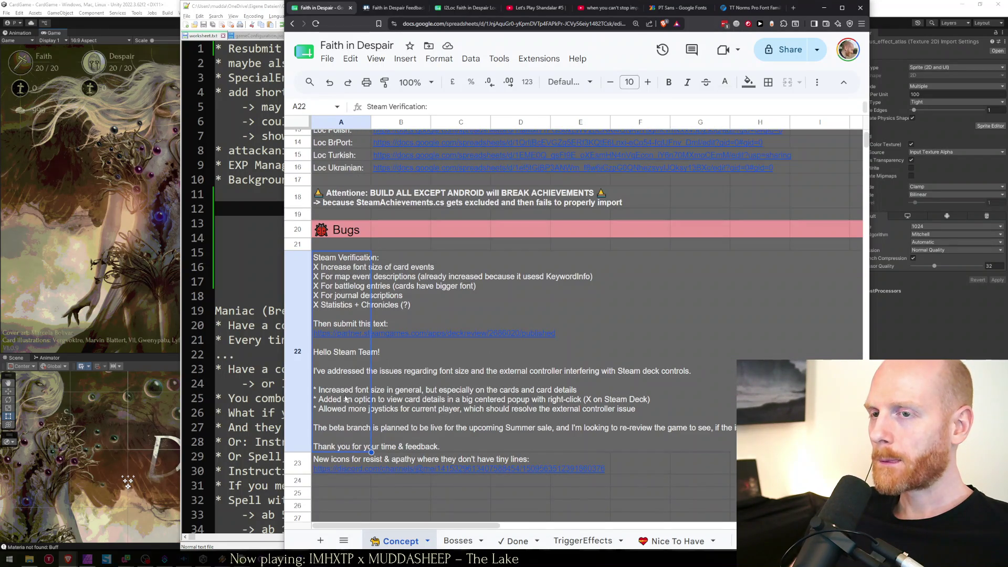
click(346, 482)
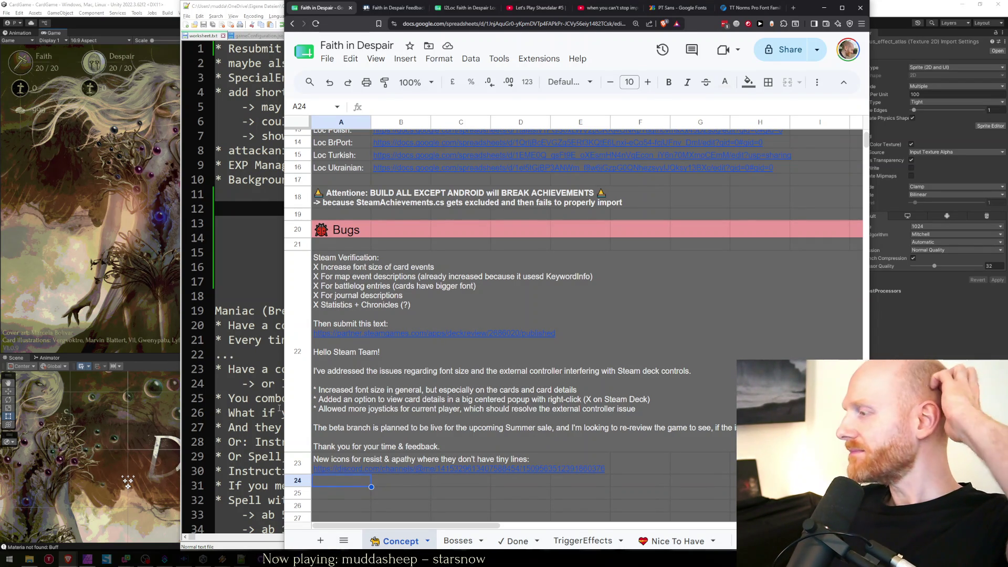
click(248, 235)
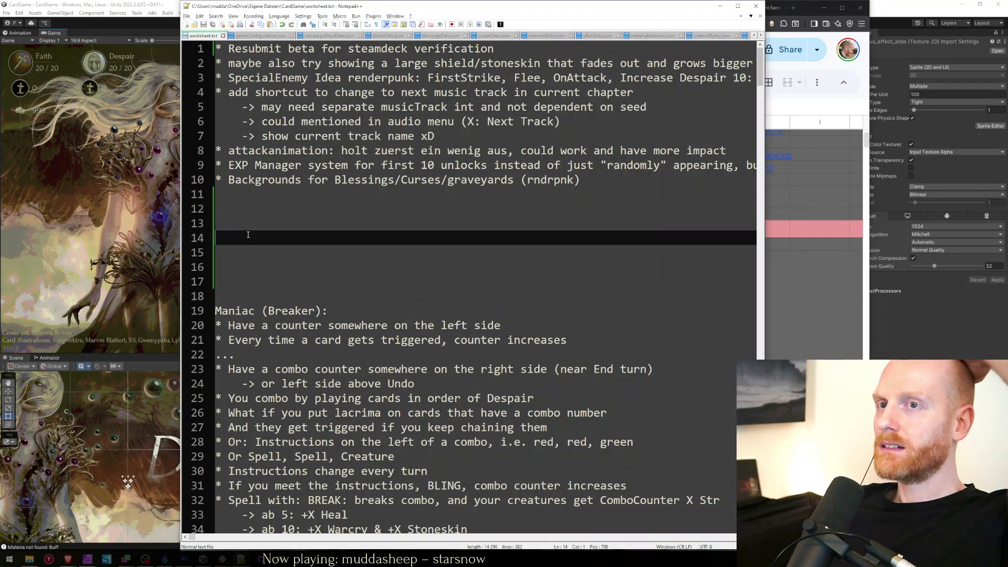
Select 'attackanimation' in worksheet.txt, then bring the Unity editor to the front.
click(249, 189)
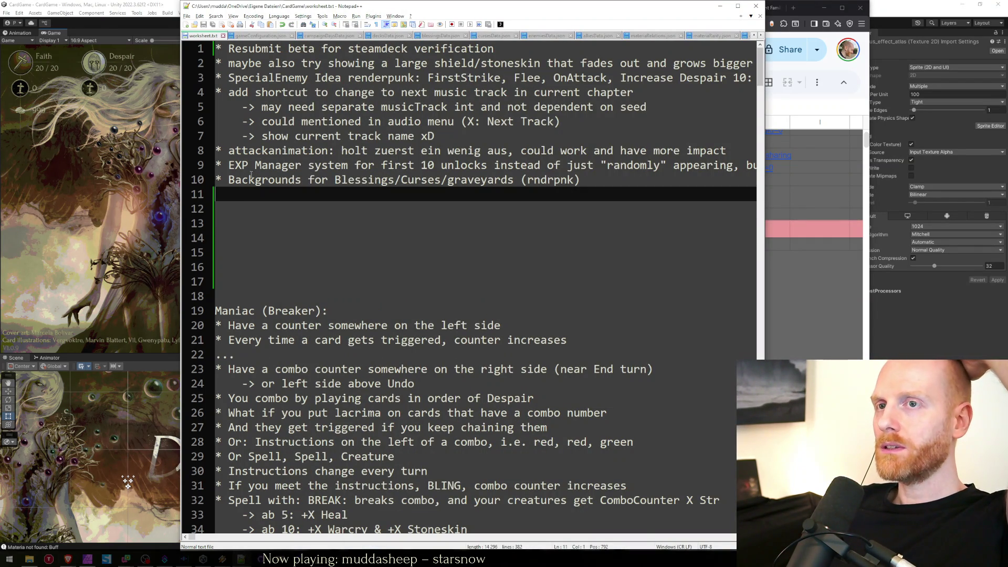
double_click(260, 151)
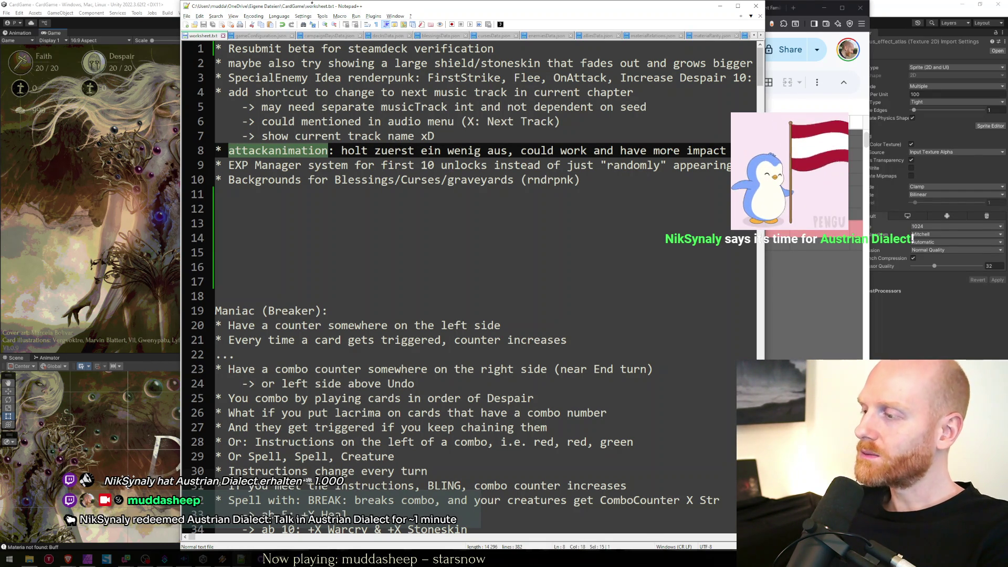
click(271, 296)
key(Up)
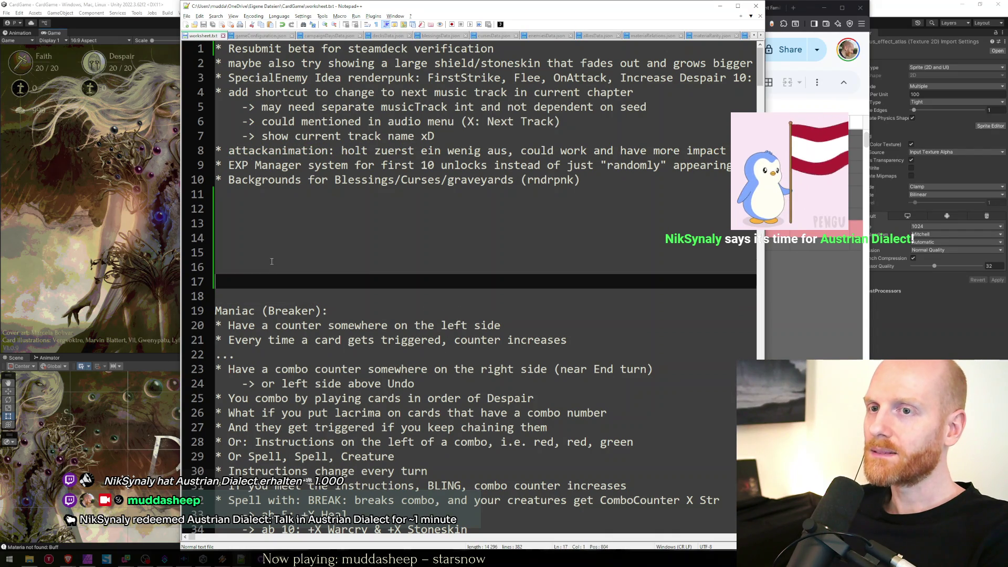
key(alt+Tab)
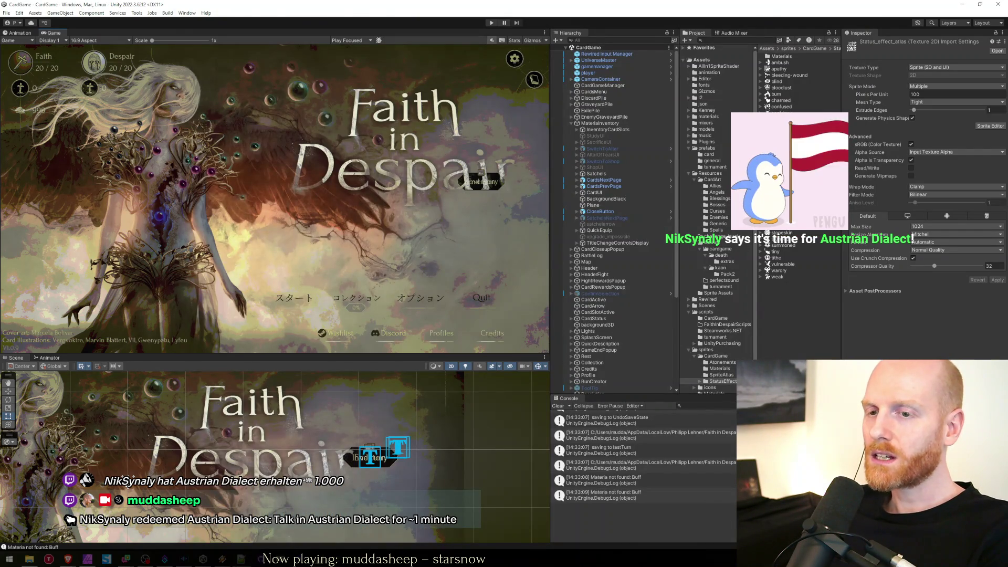
key(alt+Tab)
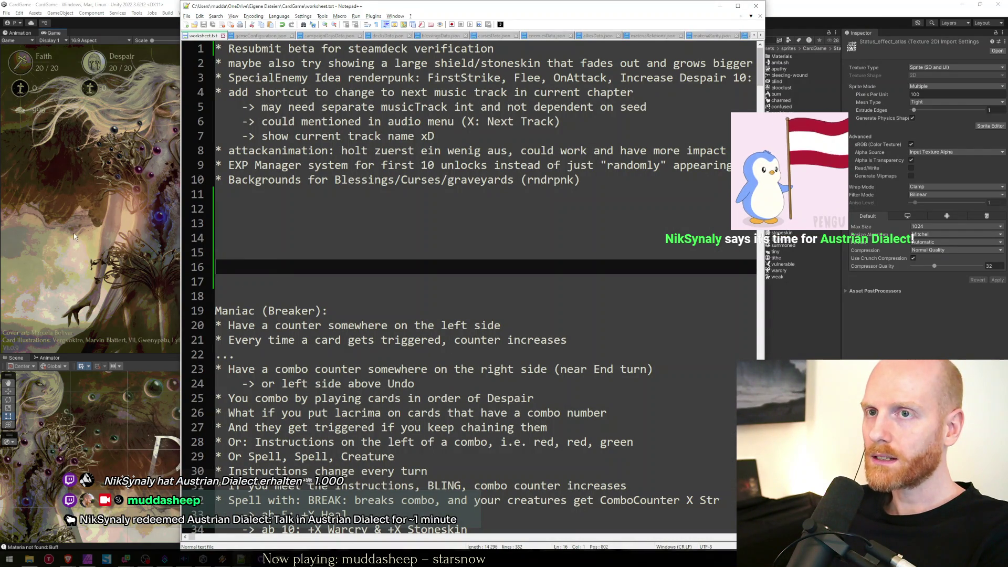
key(Up)
key(Up)
key(alt+Tab)
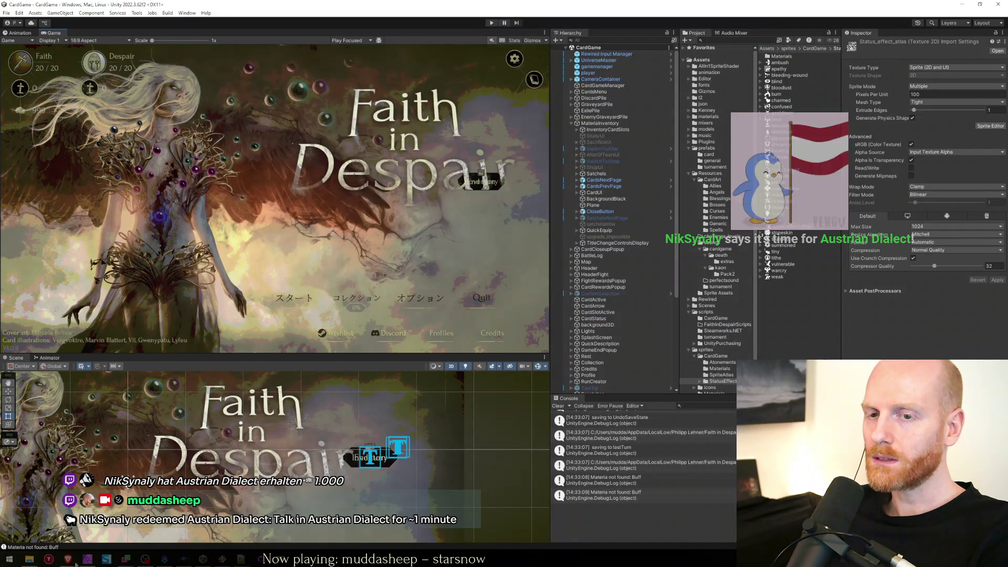
mouse_move(67, 558)
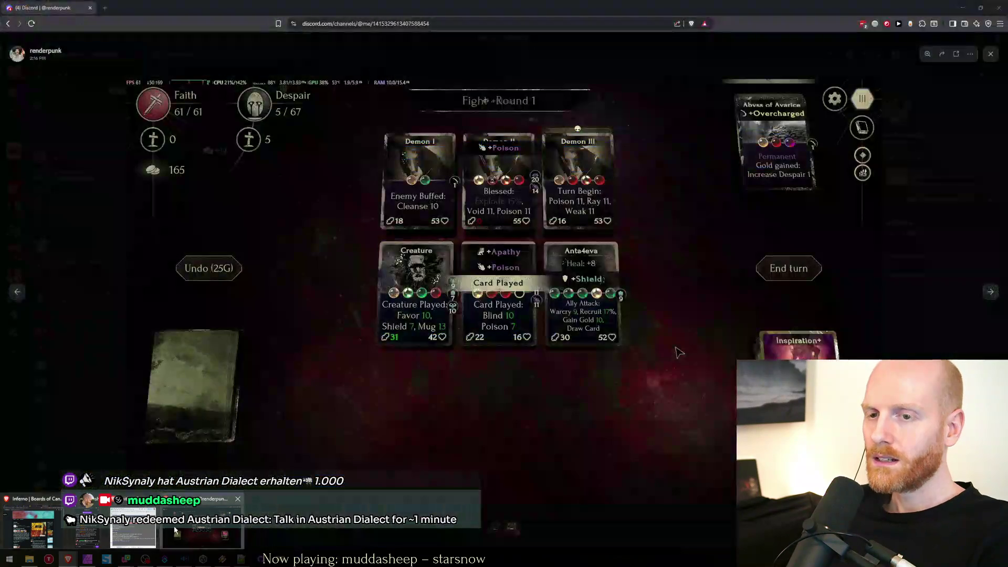
click(175, 530)
double_click(401, 5)
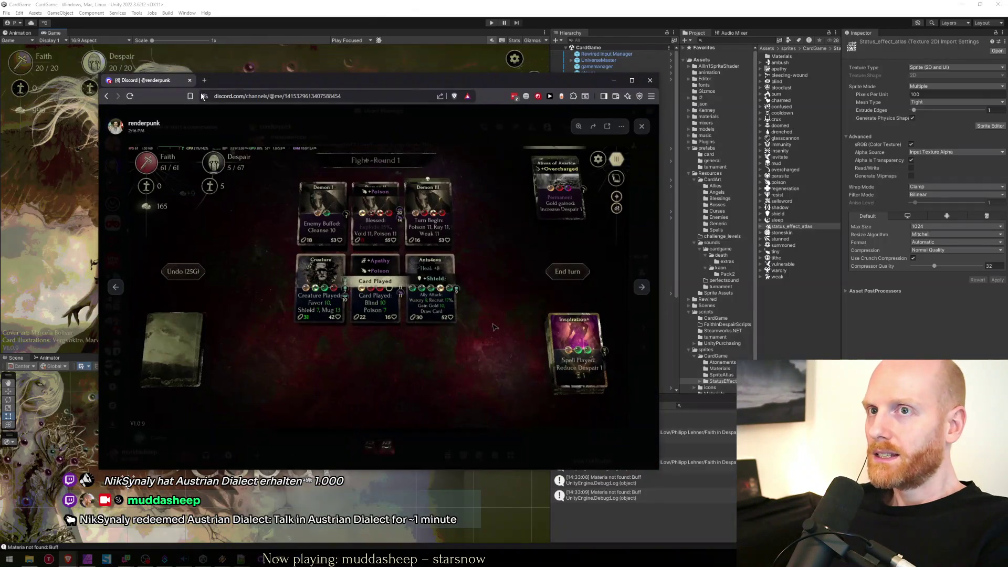
click(641, 126)
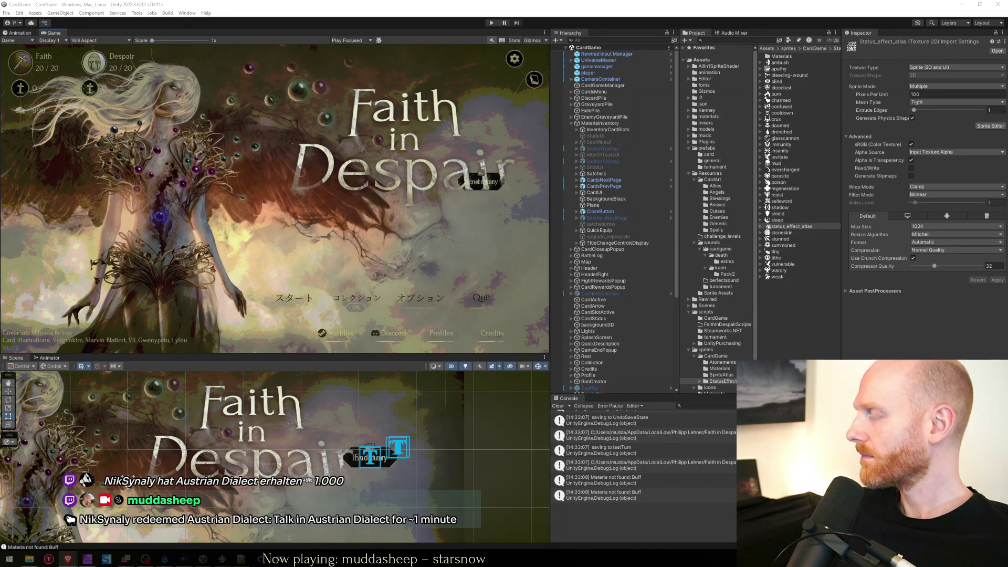
click(811, 317)
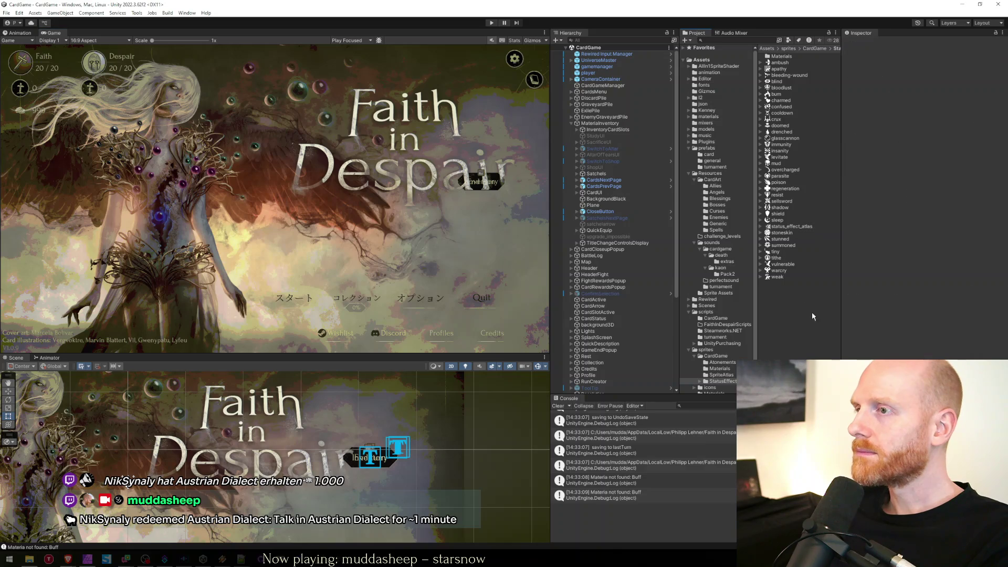
Inspect status_effect_atlas import settings, its sliced sub-sprites and asset post-processors.
click(781, 227)
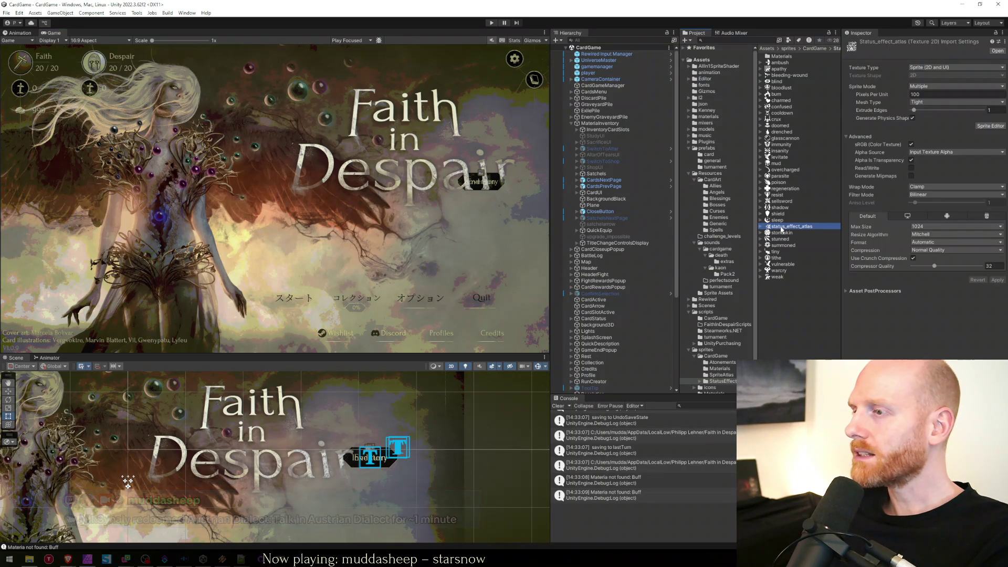
click(778, 220)
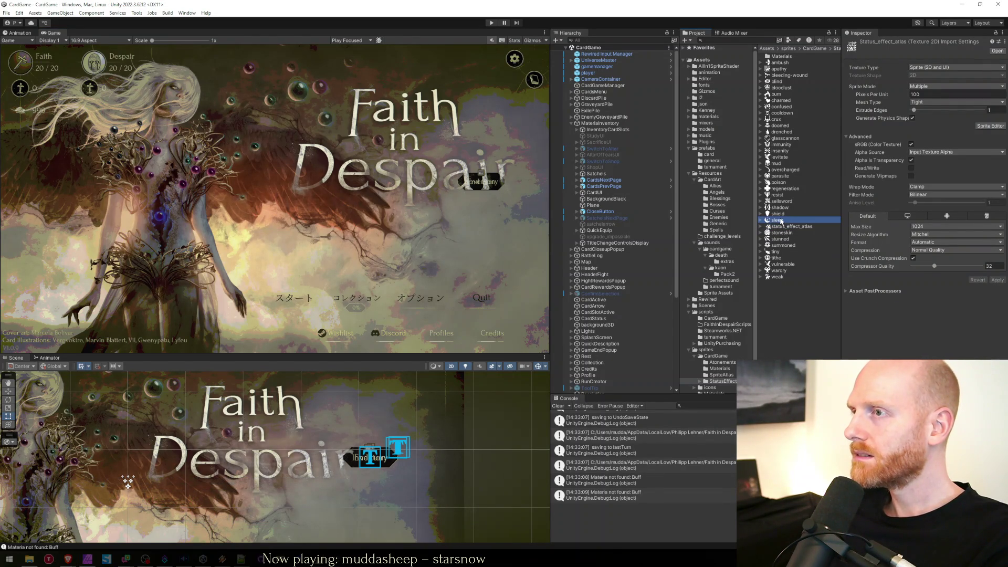
click(786, 226)
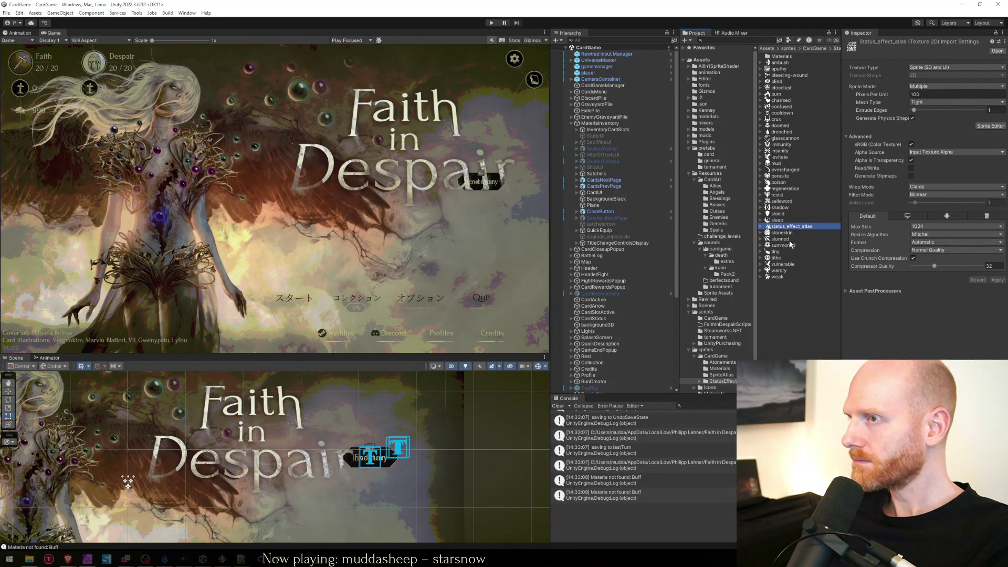
click(762, 226)
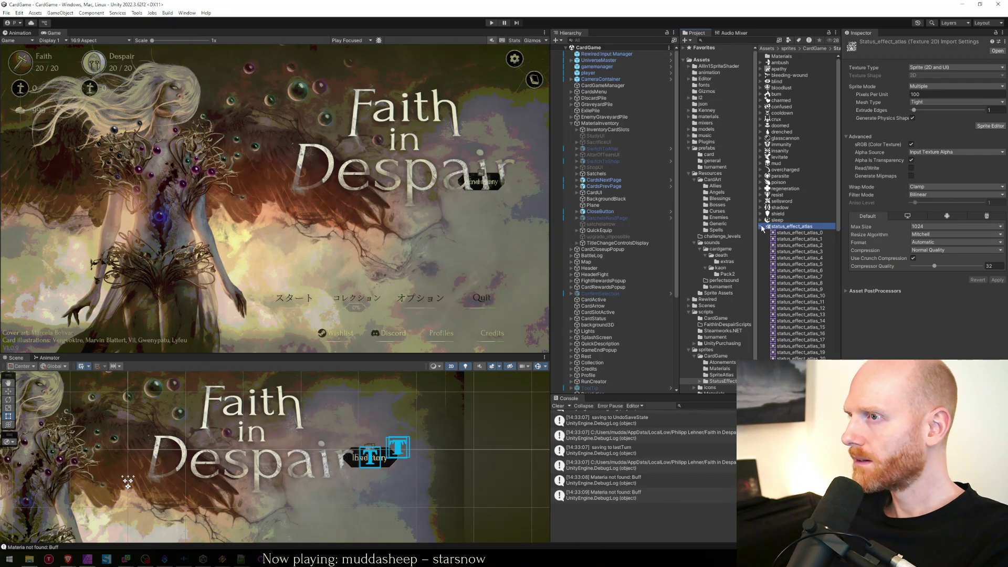
click(819, 277)
click(791, 227)
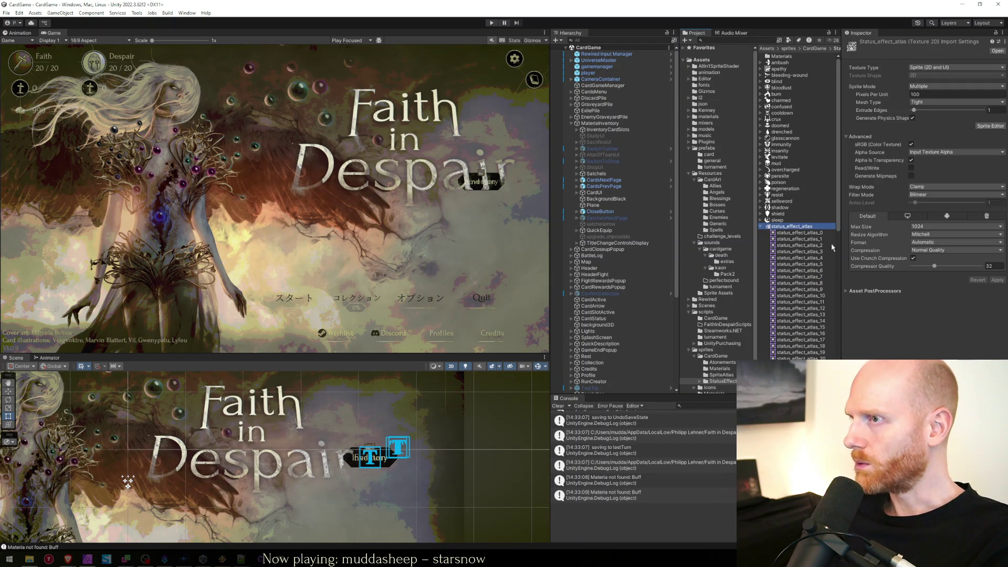
click(884, 292)
click(884, 292)
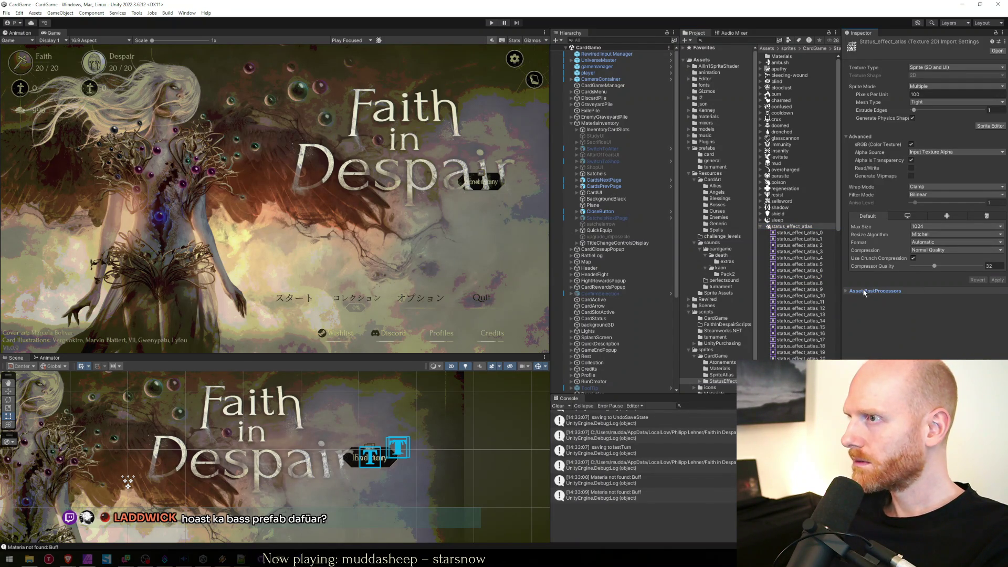
click(790, 228)
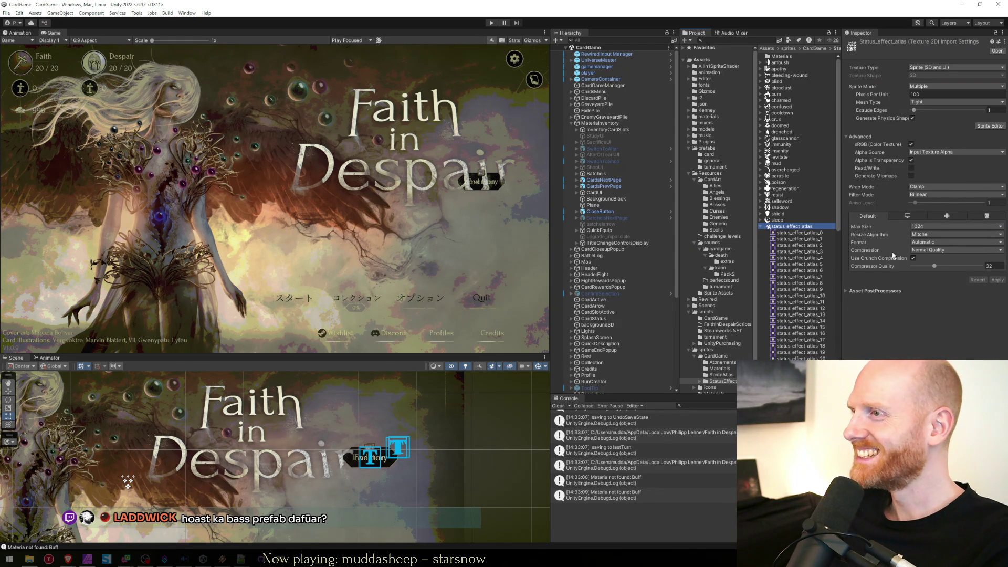
Inspect the atlas's sliced sprites 0, 1, 4, 22, 23, 35, 50 and 51.
click(795, 233)
click(793, 240)
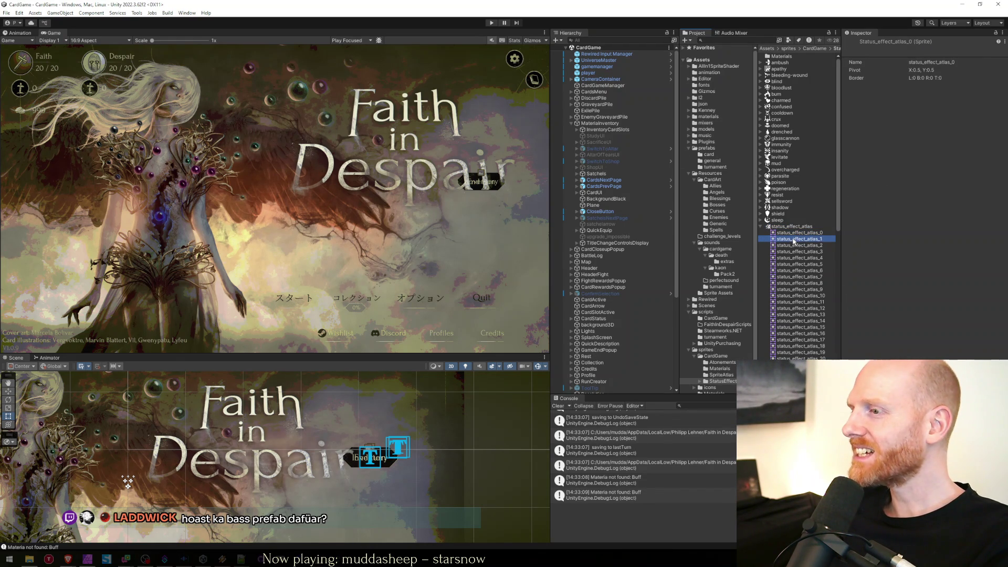
click(790, 260)
scroll(795, 273, down, 3)
click(799, 276)
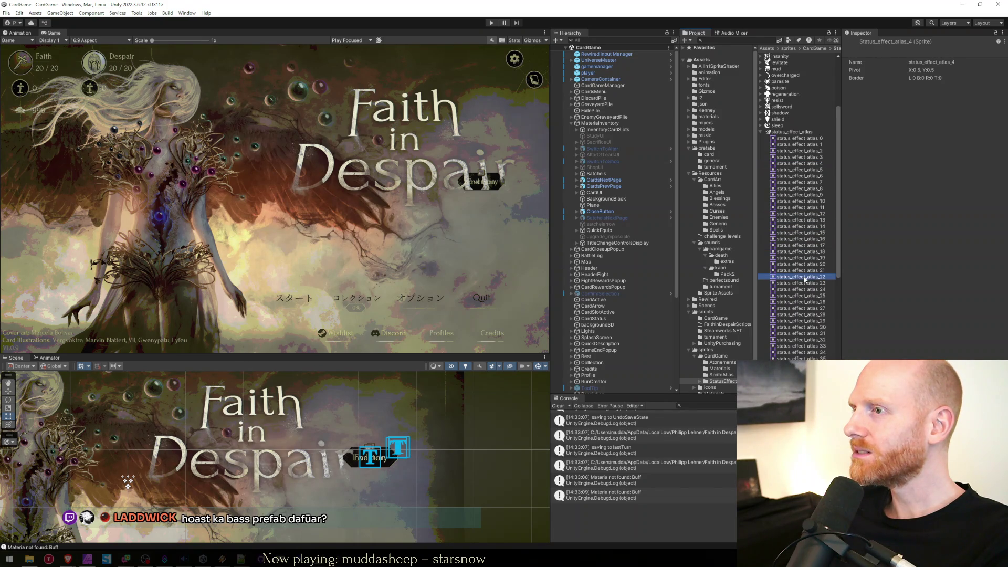
click(791, 285)
scroll(791, 312, down, 2)
click(792, 312)
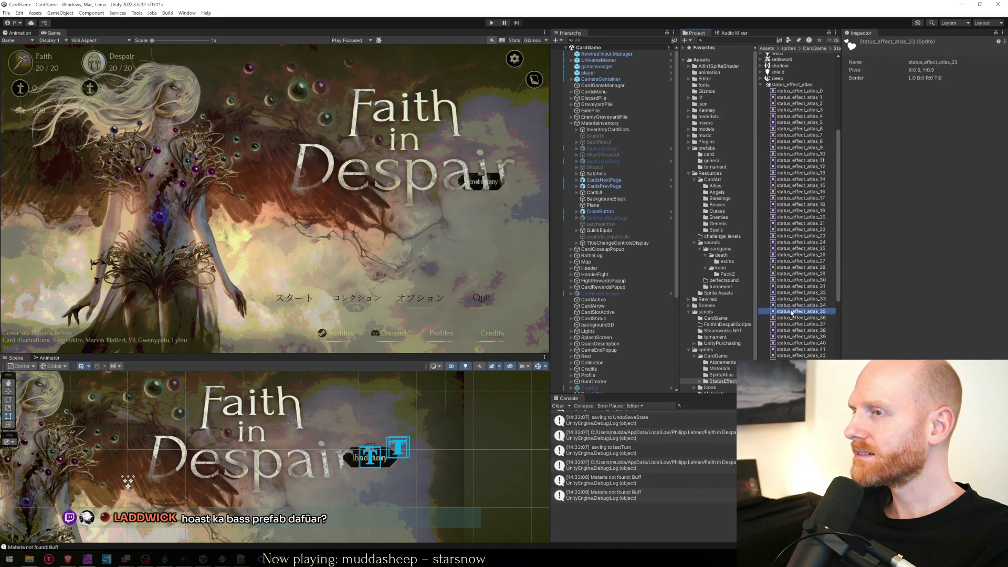
scroll(791, 313, down, 4)
click(791, 312)
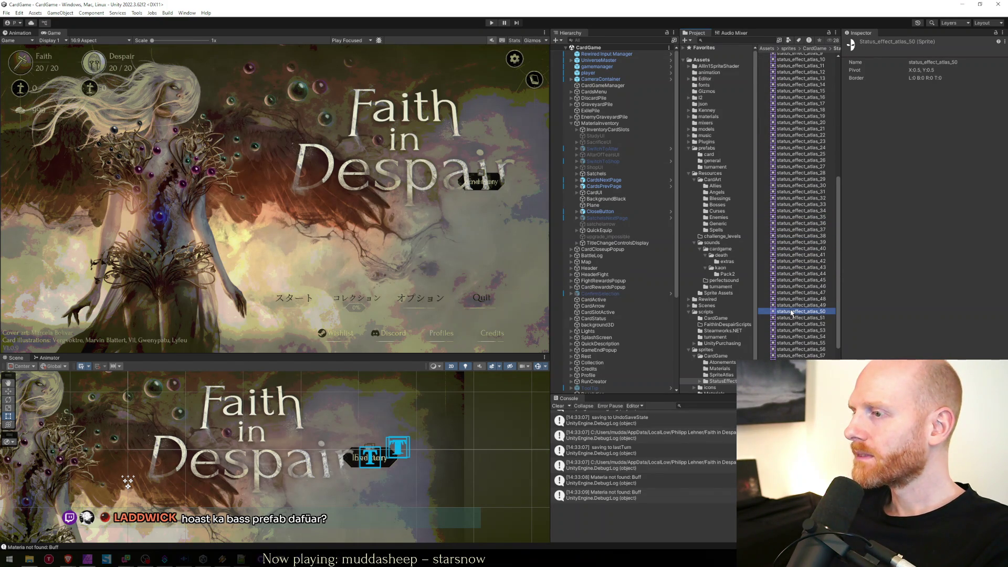
click(791, 317)
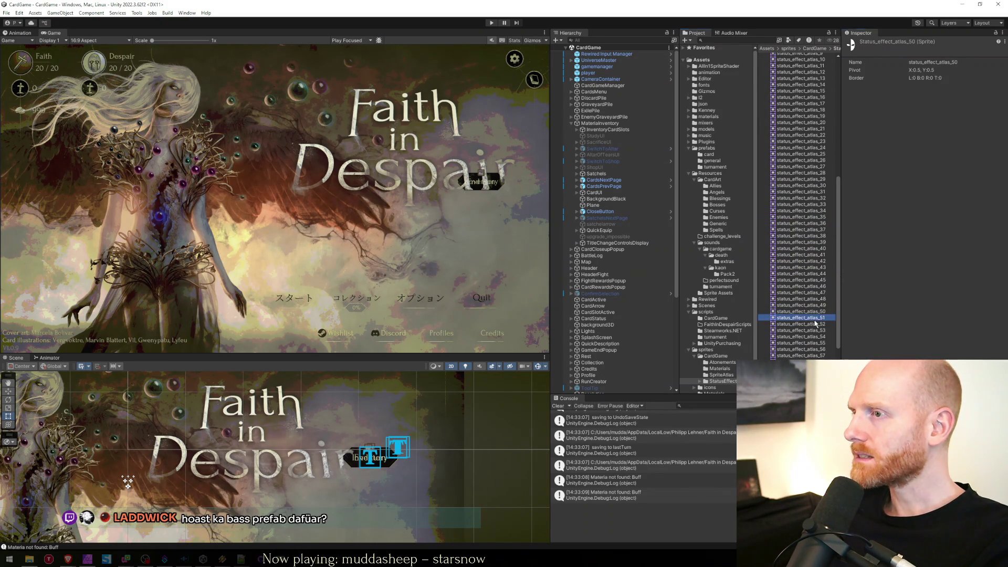
scroll(788, 240, up, 10)
Reselect the whole atlas texture, then bring up file actions for the shield sprite.
click(783, 227)
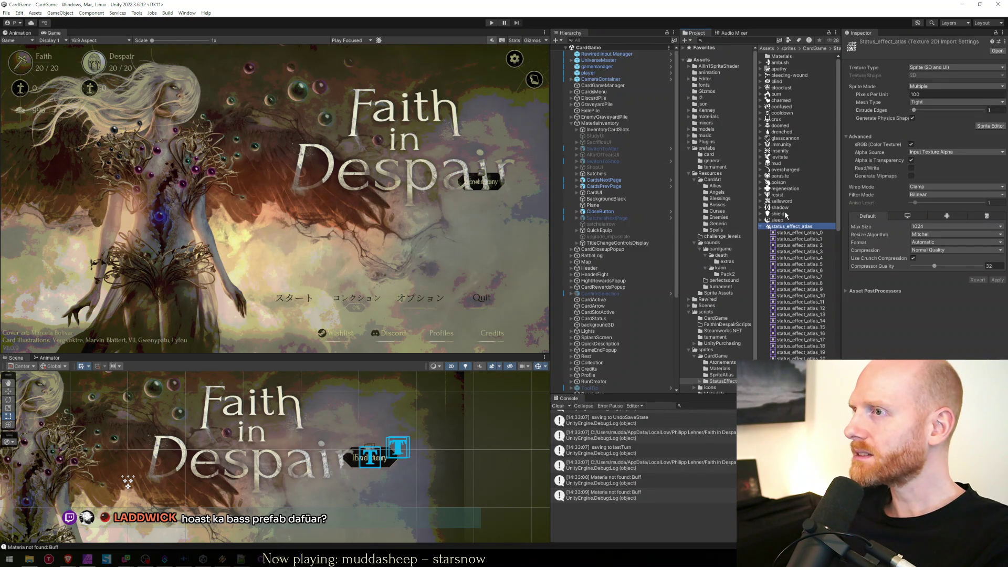
click(785, 218)
right_click(784, 213)
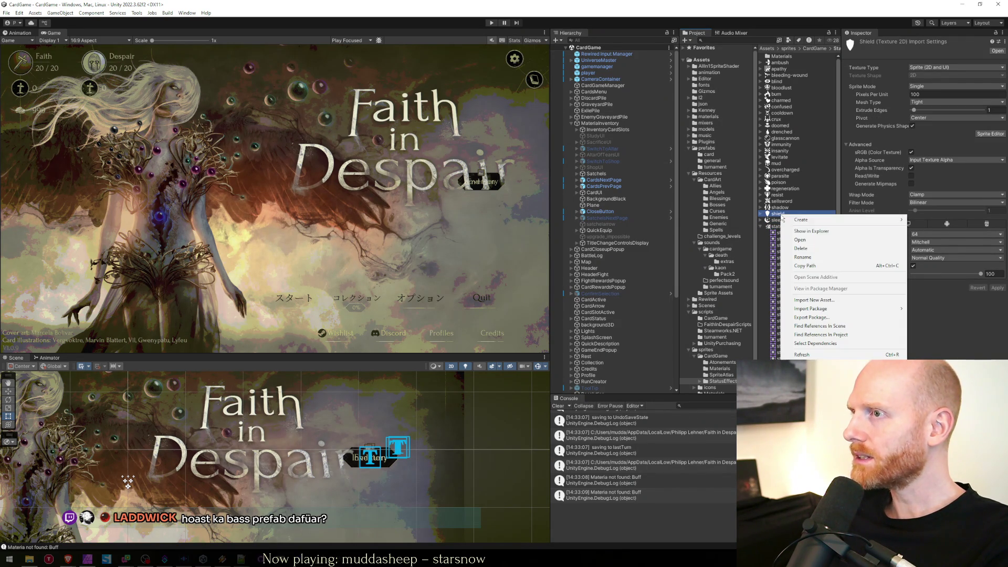
Reveal shield.png in Explorer and switch to Affinity Photo, cancelling a new document.
click(811, 231)
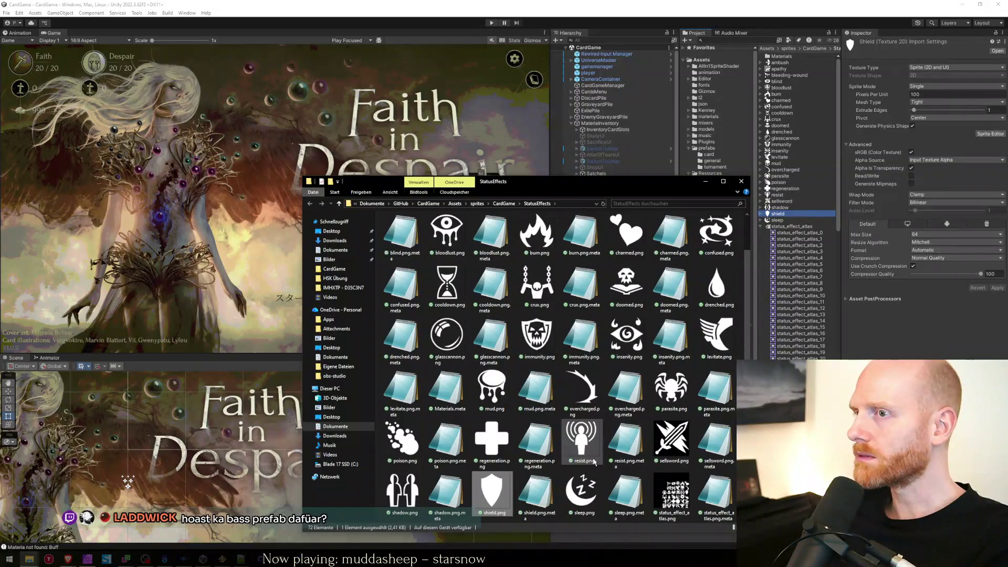
click(87, 559)
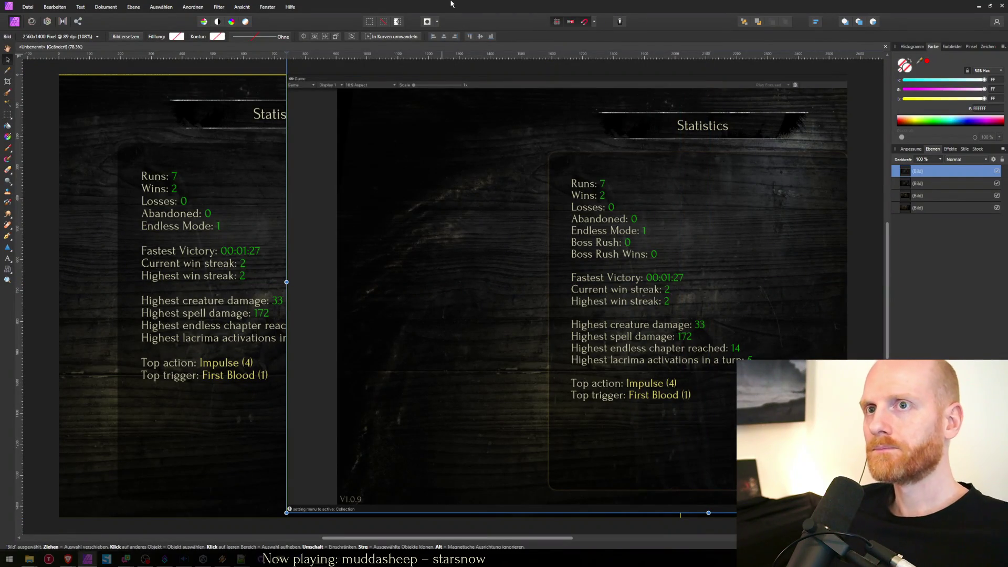
key(ctrl+n)
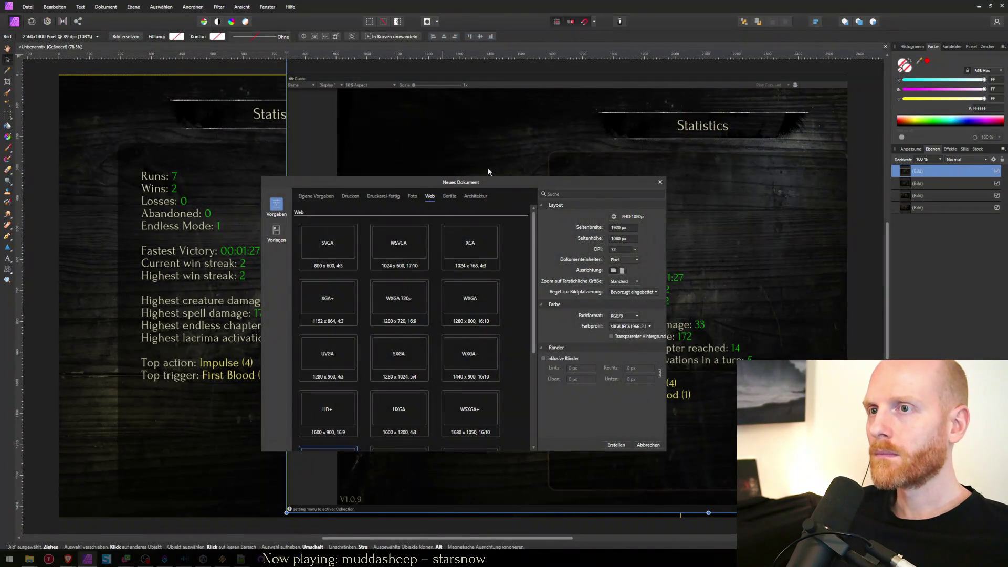
click(647, 444)
Close the old Affinity document without saving and drag shield.png into Affinity.
key(ctrl+w)
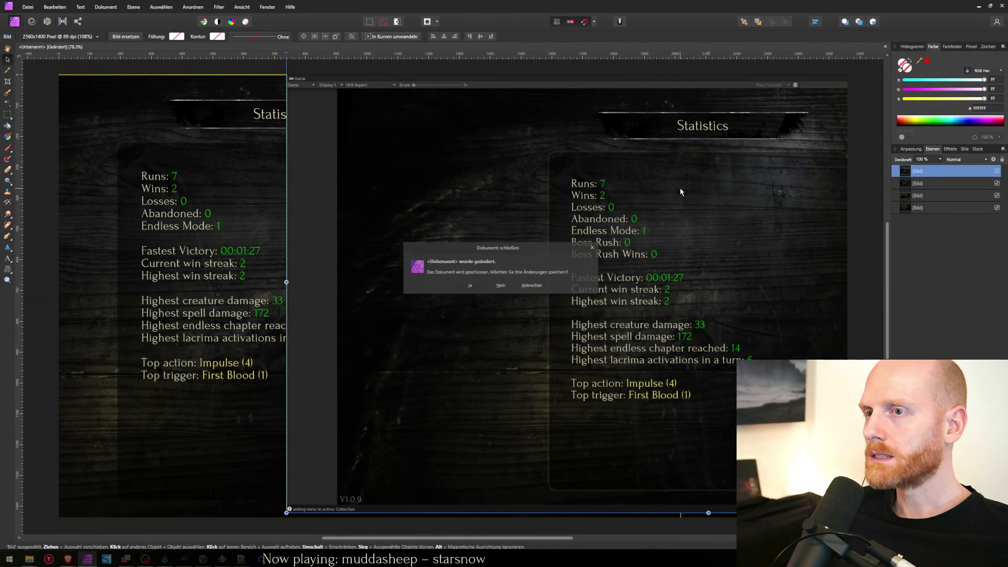
key(n)
key(alt+Tab)
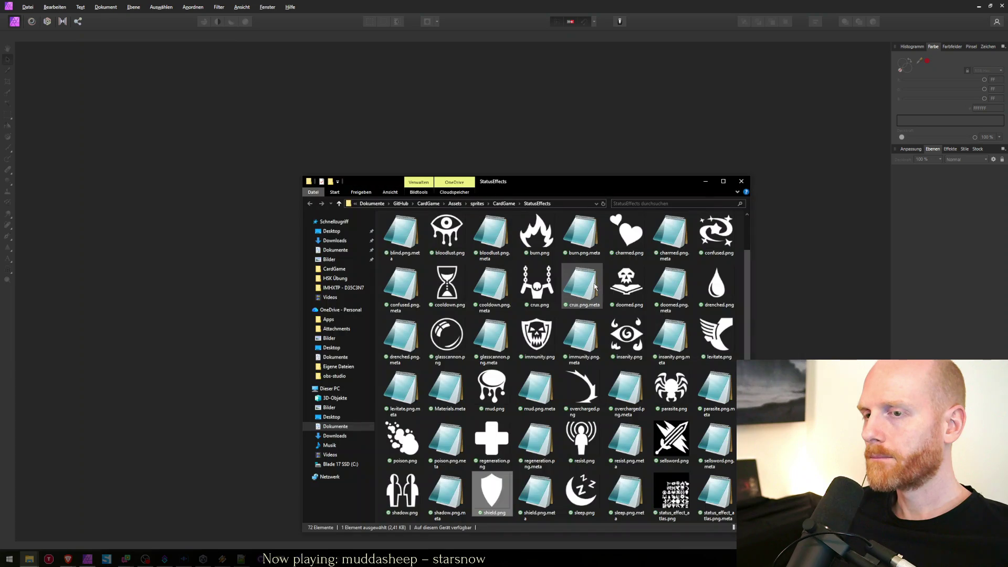
drag(142, 271, 51, 227)
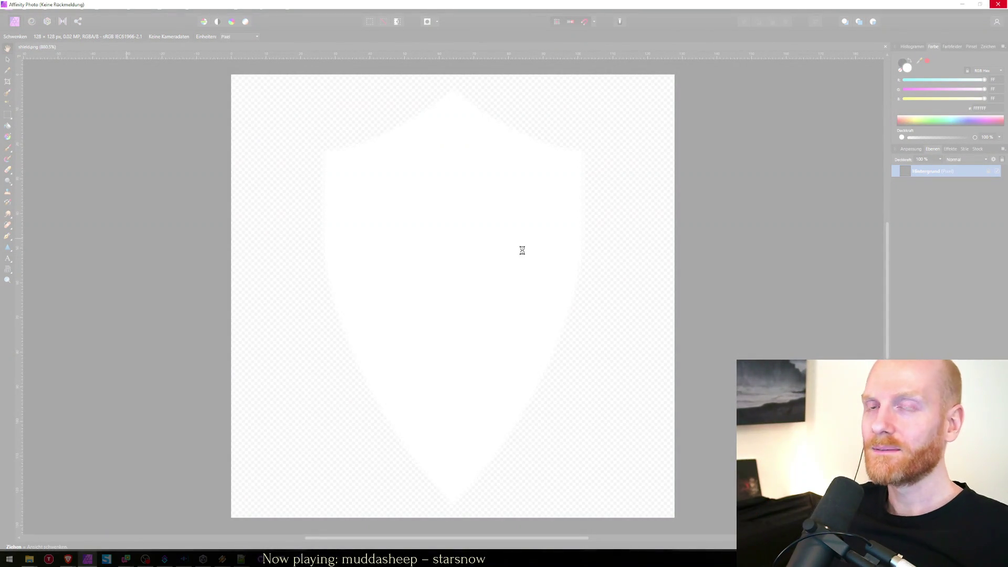
Force-close the frozen Affinity Photo and return to Unity with the StatusEffects folder.
click(1003, 5)
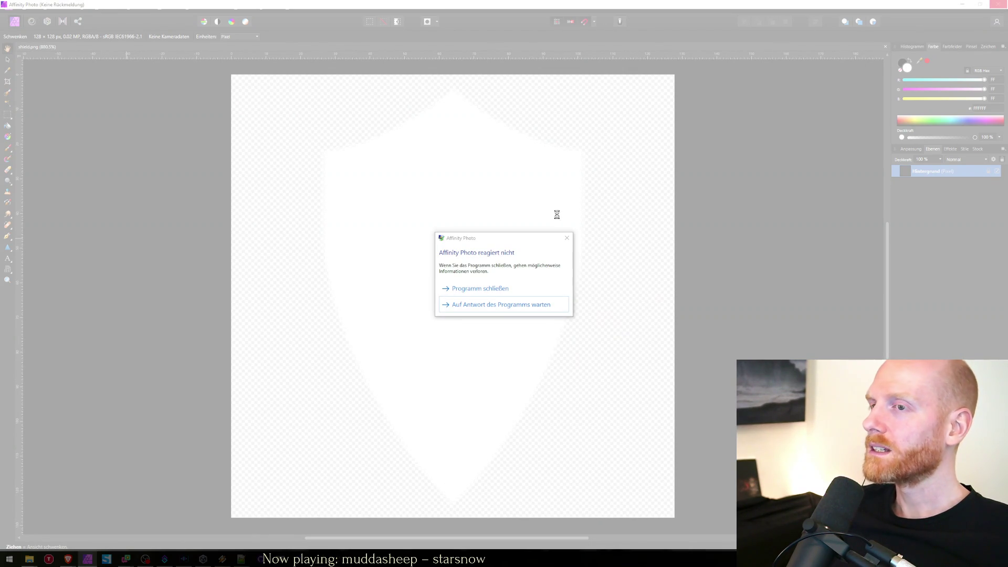
click(494, 291)
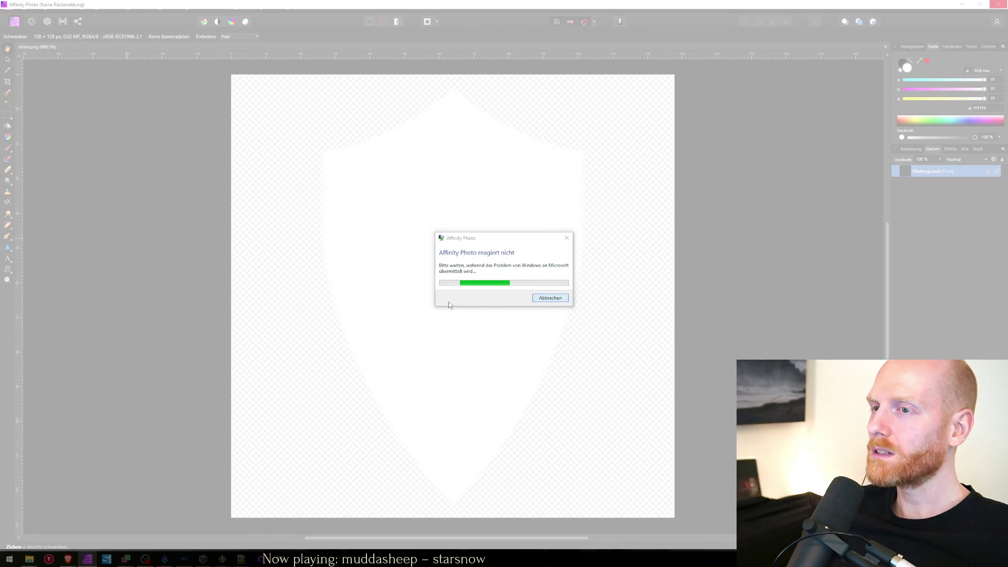
mouse_move(67, 557)
click(105, 541)
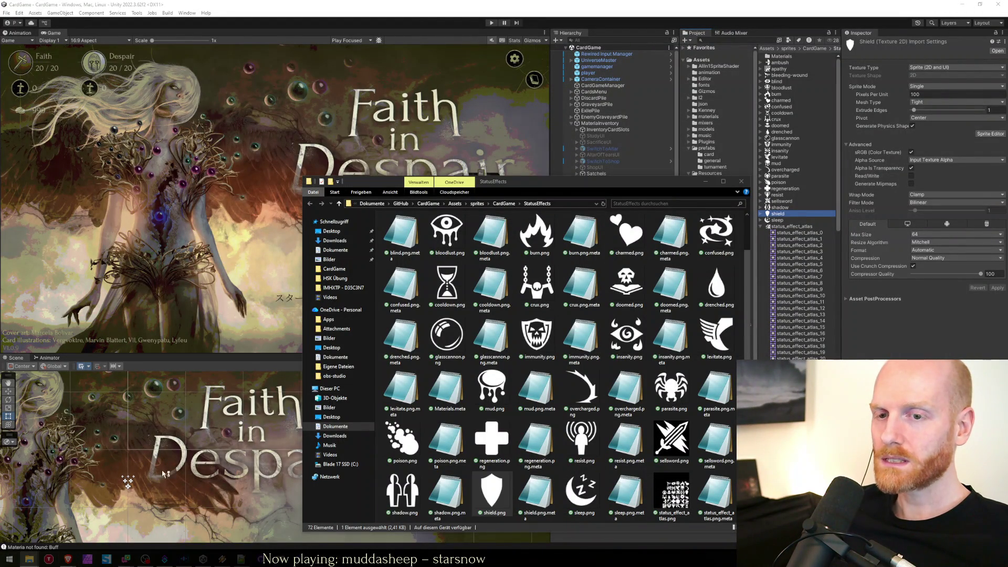
Relaunch Affinity with shield.png dragged in from Explorer, viewed at 100% zoom.
drag(541, 188, 324, 117)
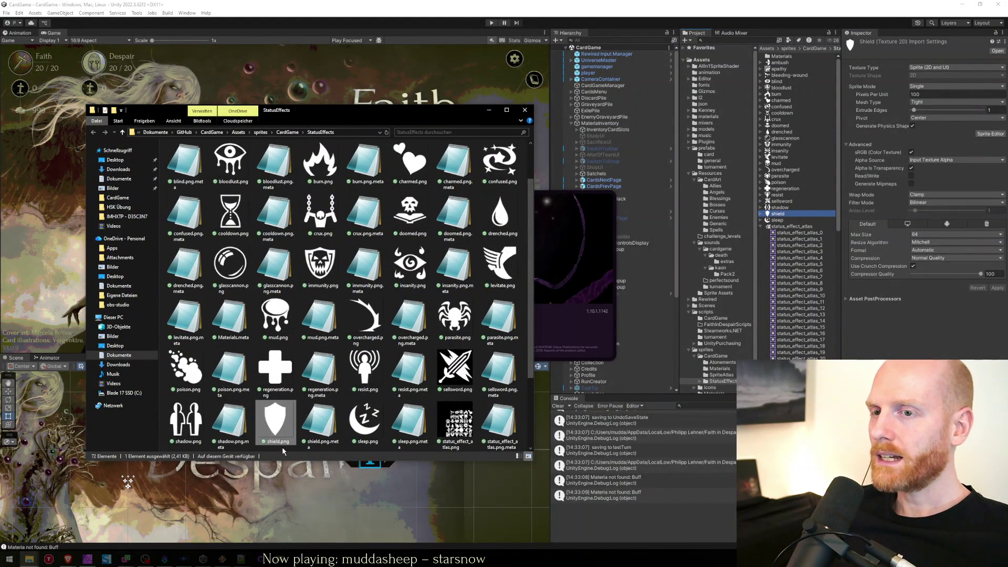
click(470, 420)
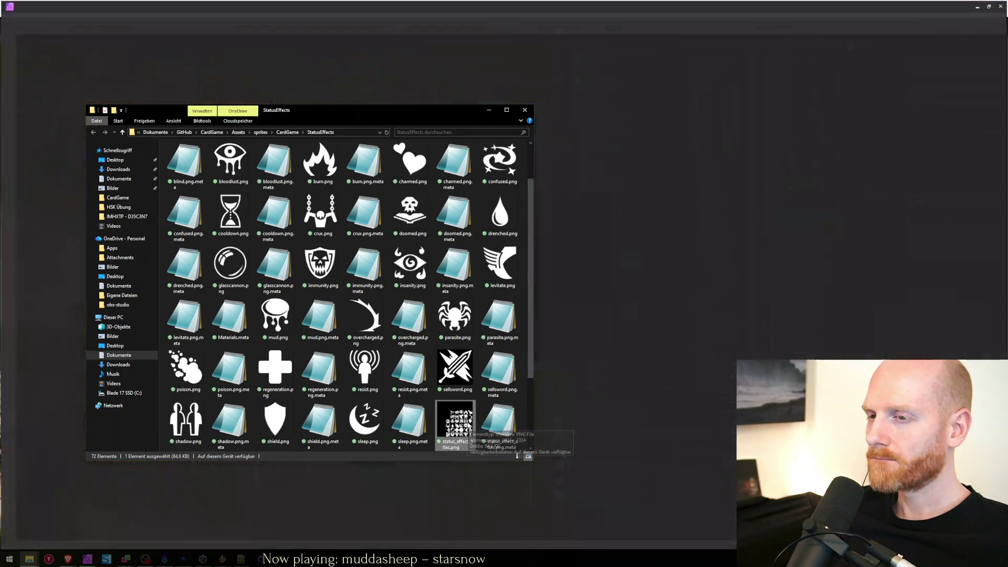
click(486, 288)
key(alt+Tab)
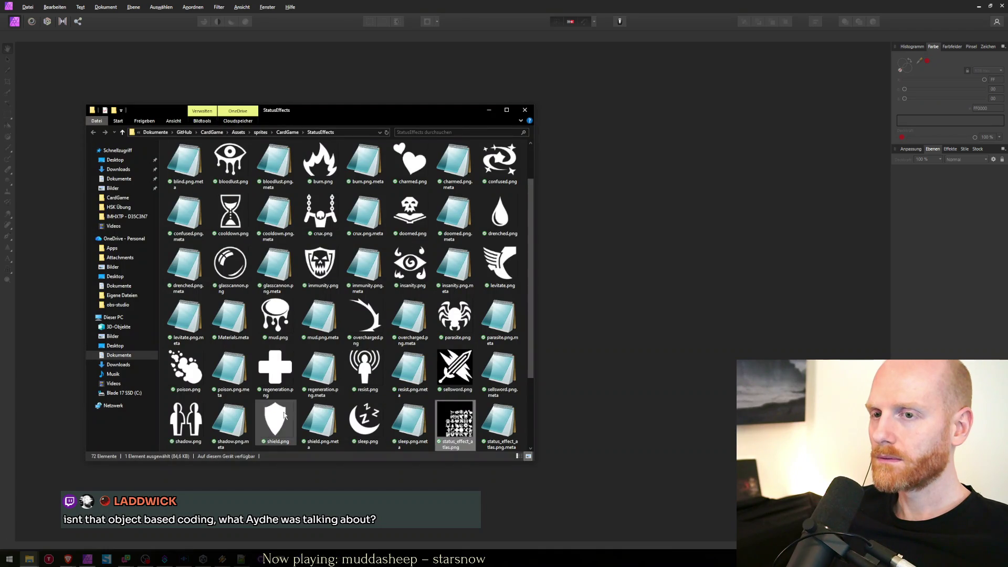
drag(275, 420, 614, 308)
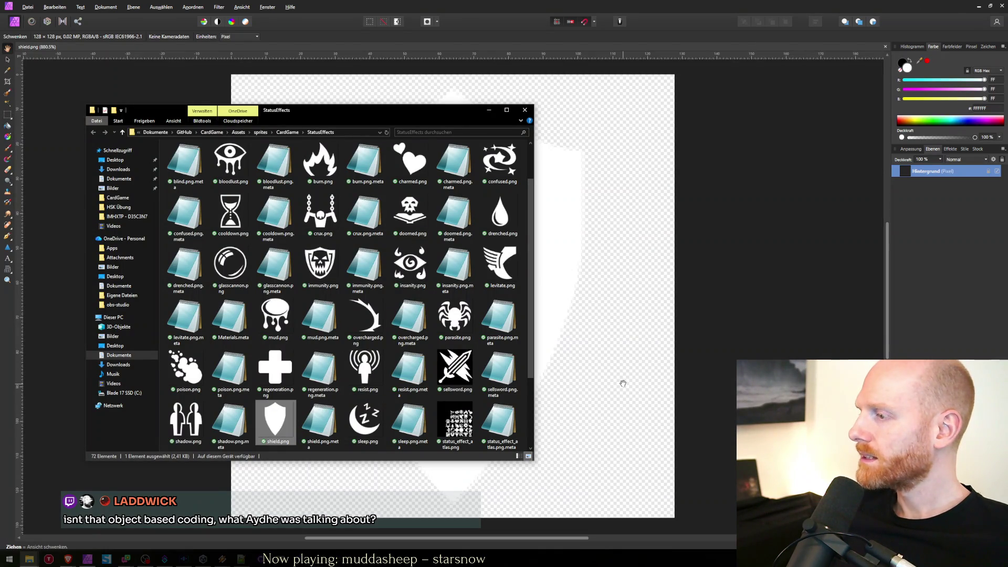
click(579, 3)
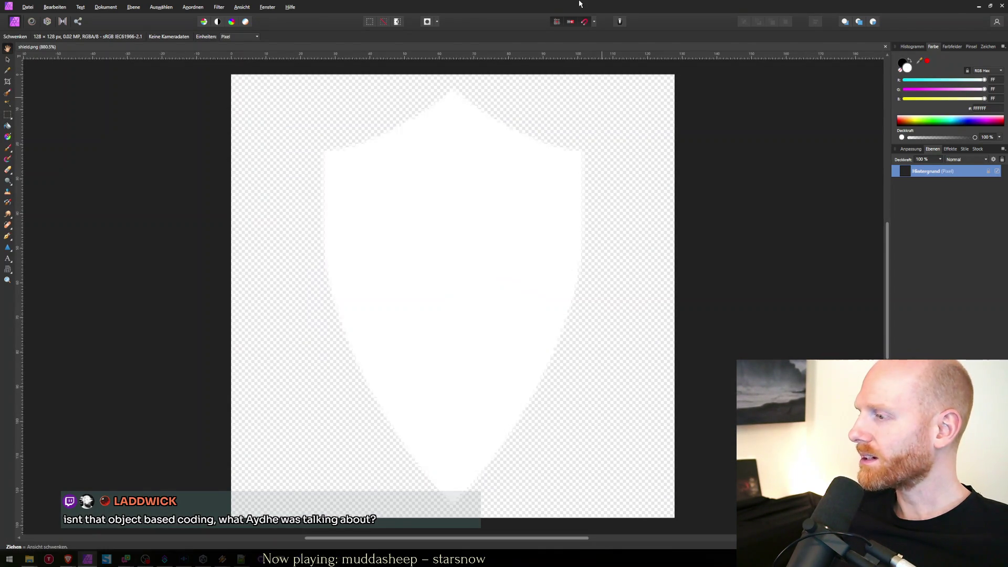
key(ctrl+1)
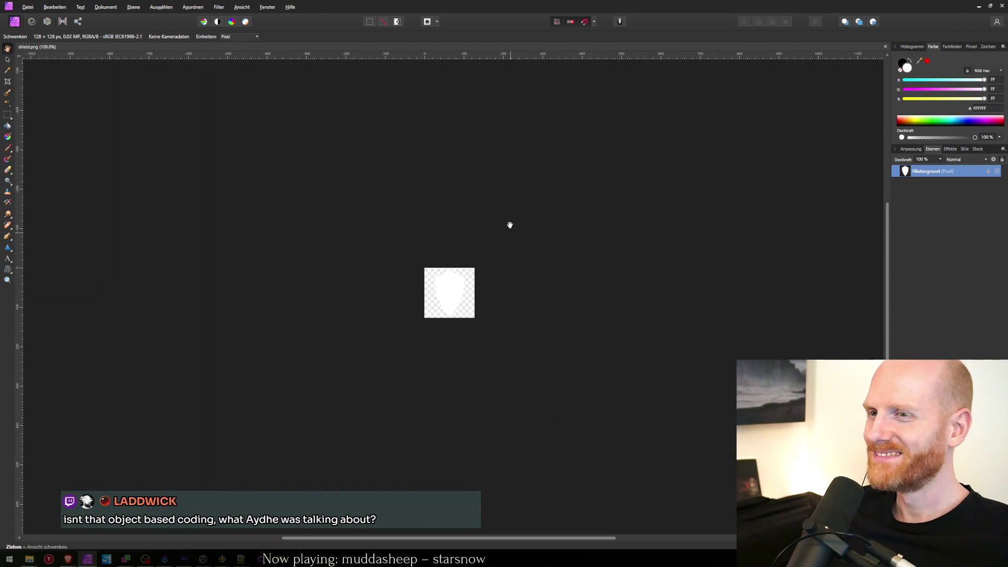
Background-erase a band through the shield's middle and save shield.png with Ctrl+S.
click(8, 169)
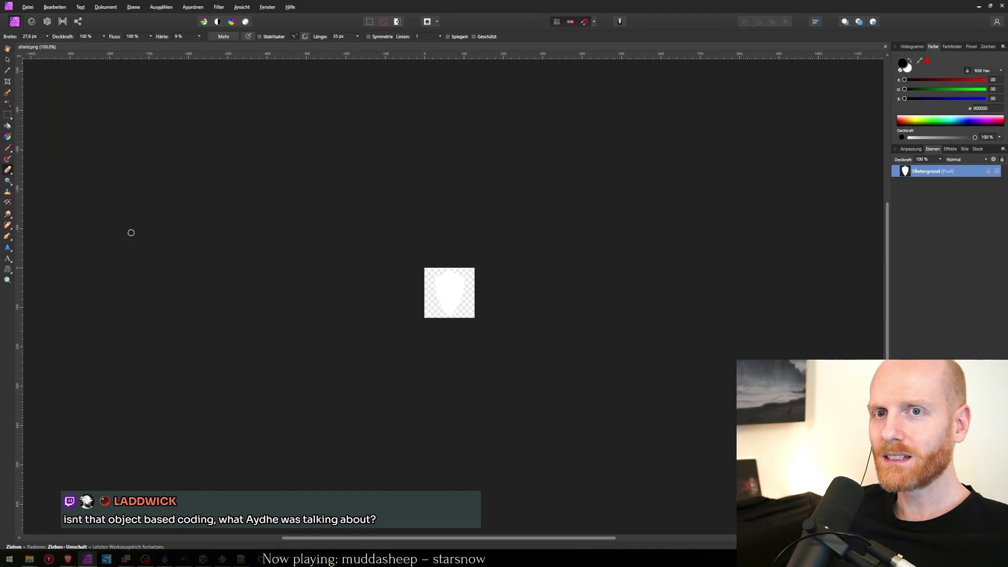
key(s)
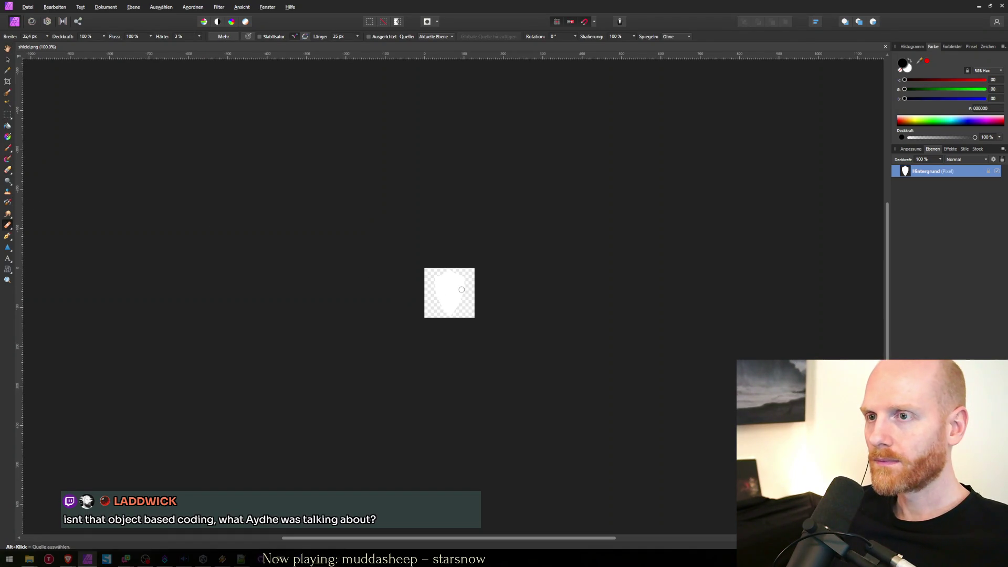
click(446, 292)
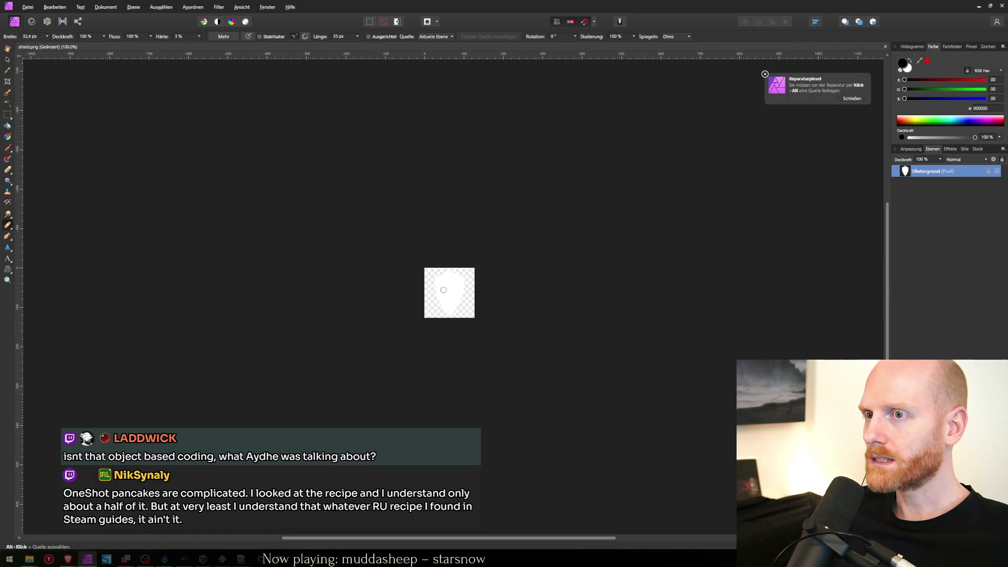
key(e)
mouse_move(439, 288)
mouse_down()
mouse_move(462, 292)
mouse_move(441, 299)
mouse_up()
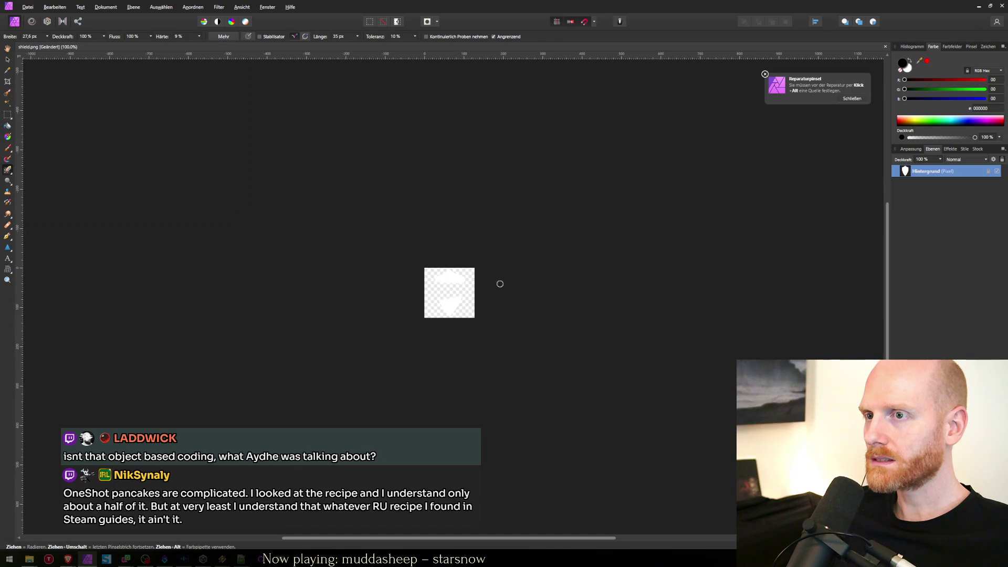
key(ctrl+s)
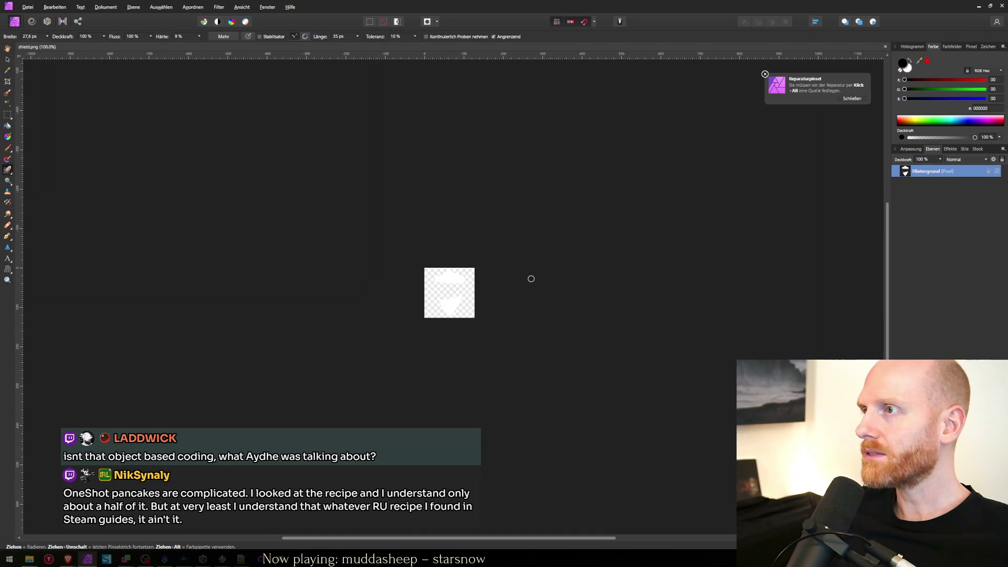
key(alt+Tab)
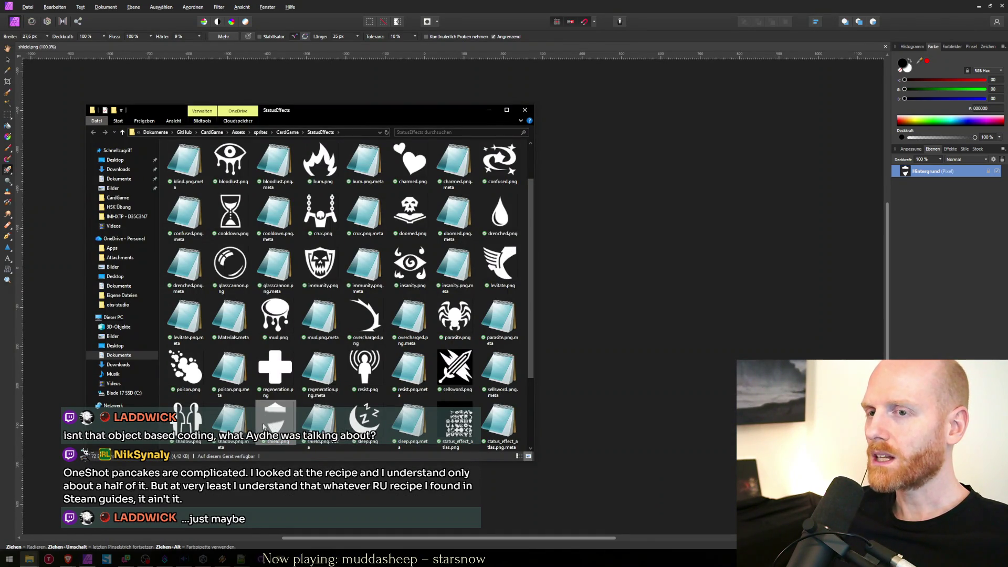
Browse the sprites/CardGame and StatusEffect folders, ending in Resources/Sprite Assets.
key(alt+Tab)
key(alt+Tab)
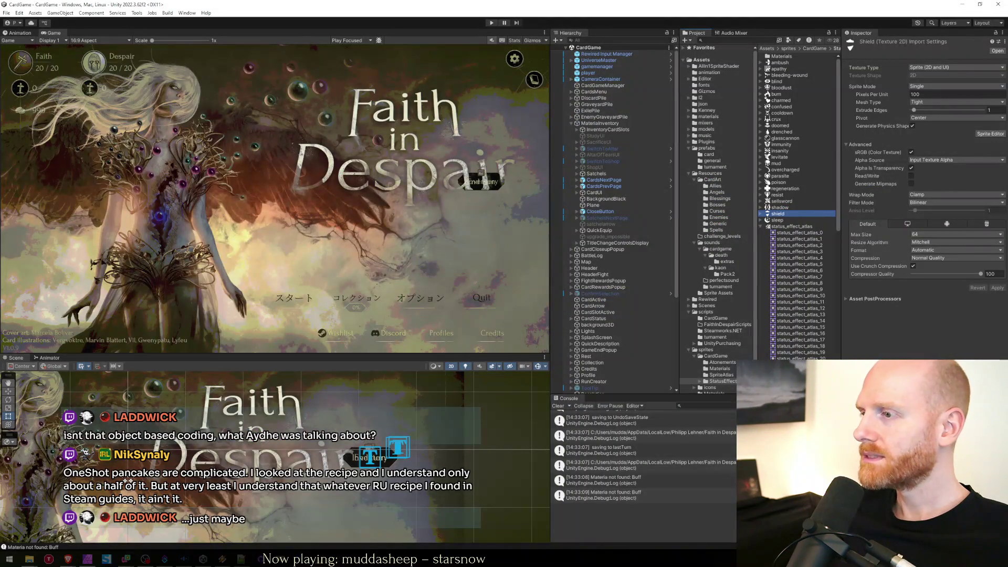
click(787, 226)
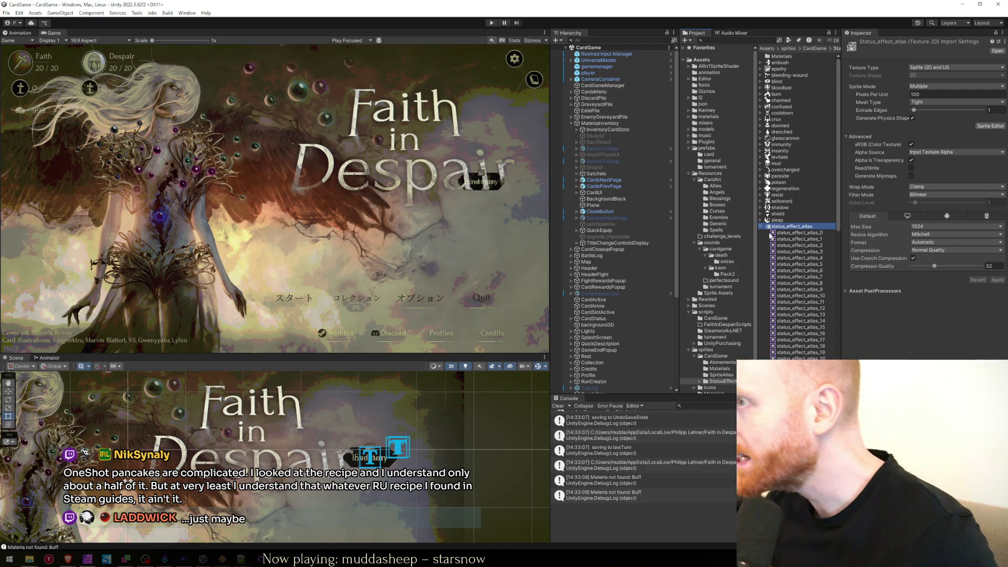
click(716, 356)
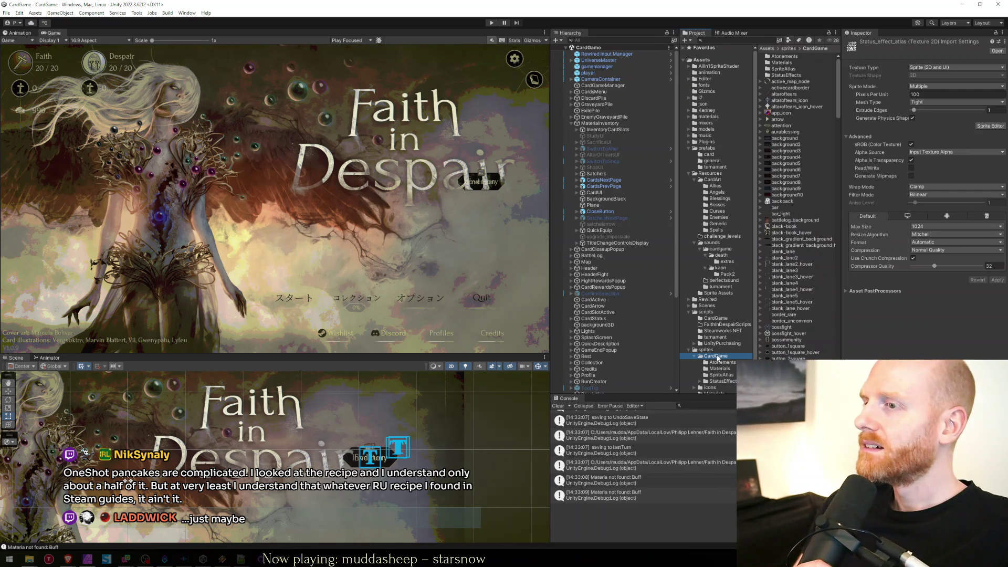
click(719, 382)
click(700, 381)
click(707, 356)
scroll(798, 252, down, 15)
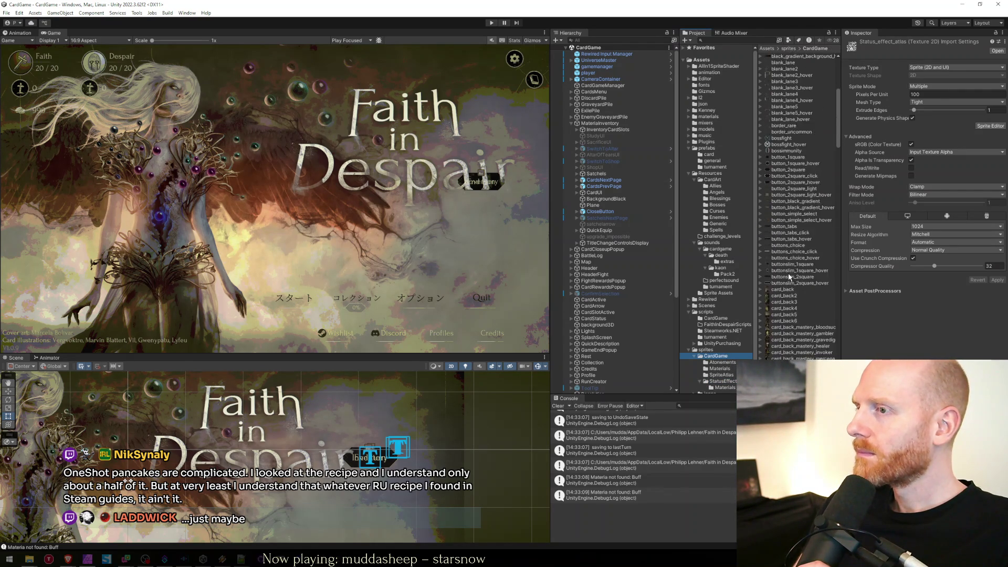
scroll(801, 246, down, 5)
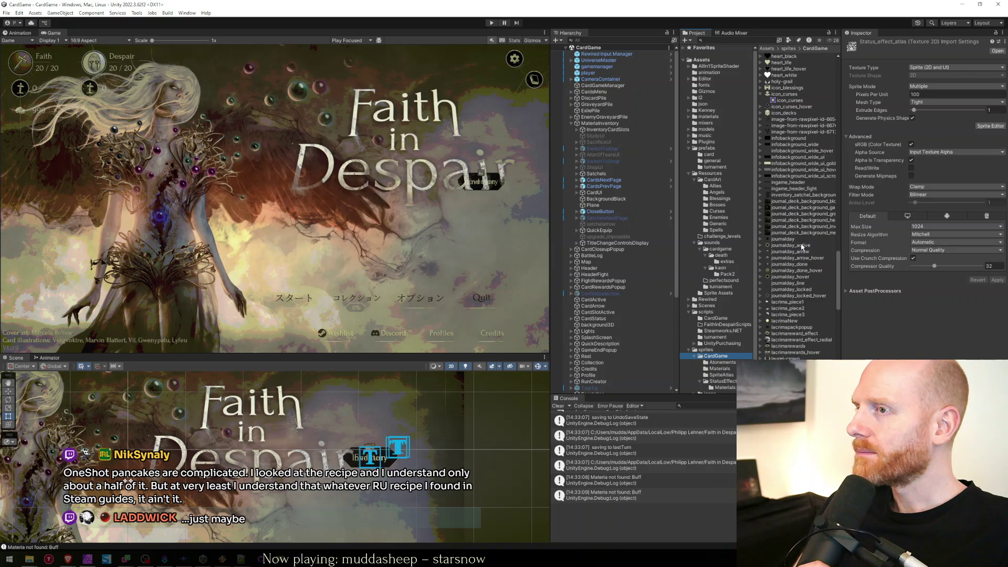
click(711, 293)
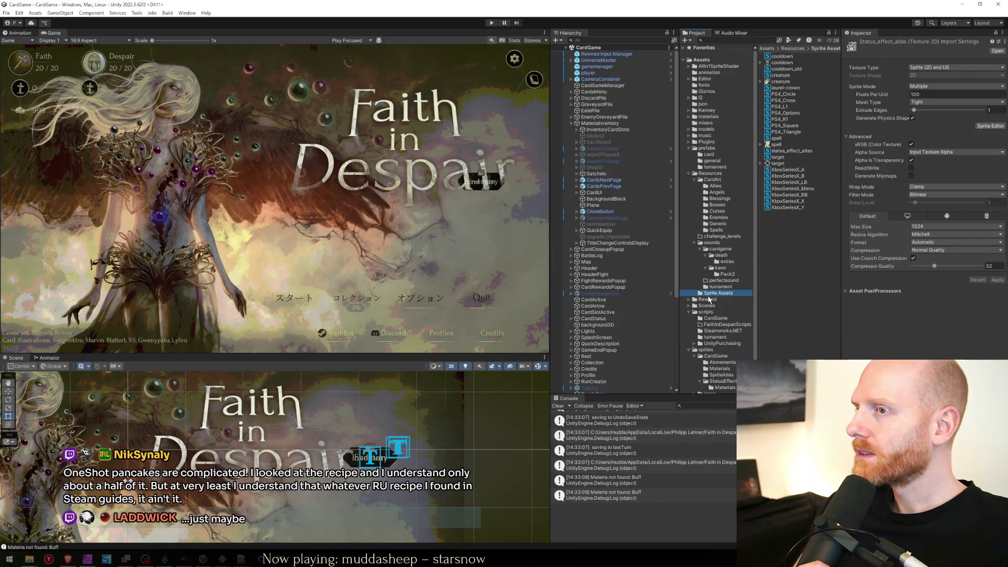
Page twice through status_effect_atlas's Sprite Character Table, then list the scripts folder.
click(790, 151)
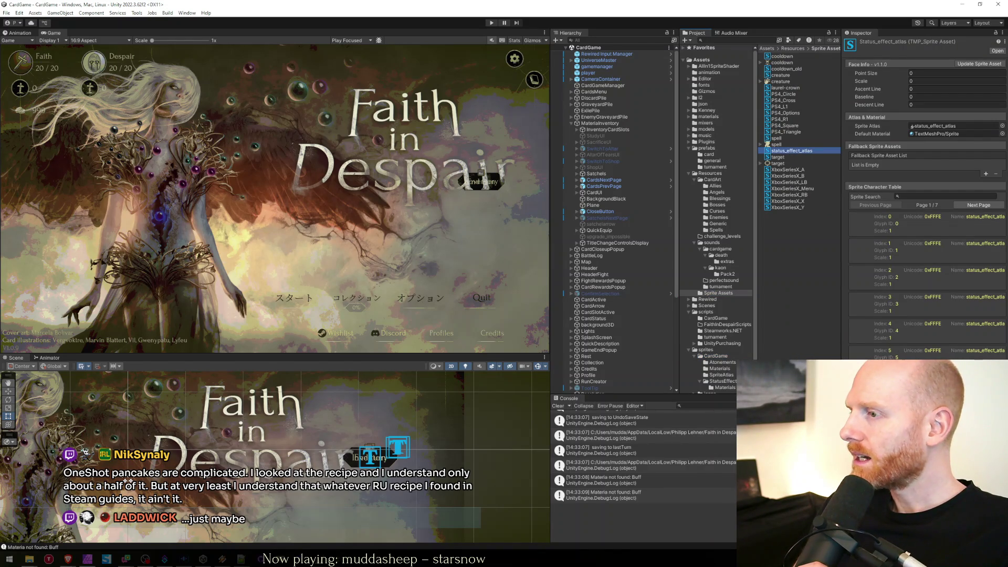
click(978, 205)
click(978, 204)
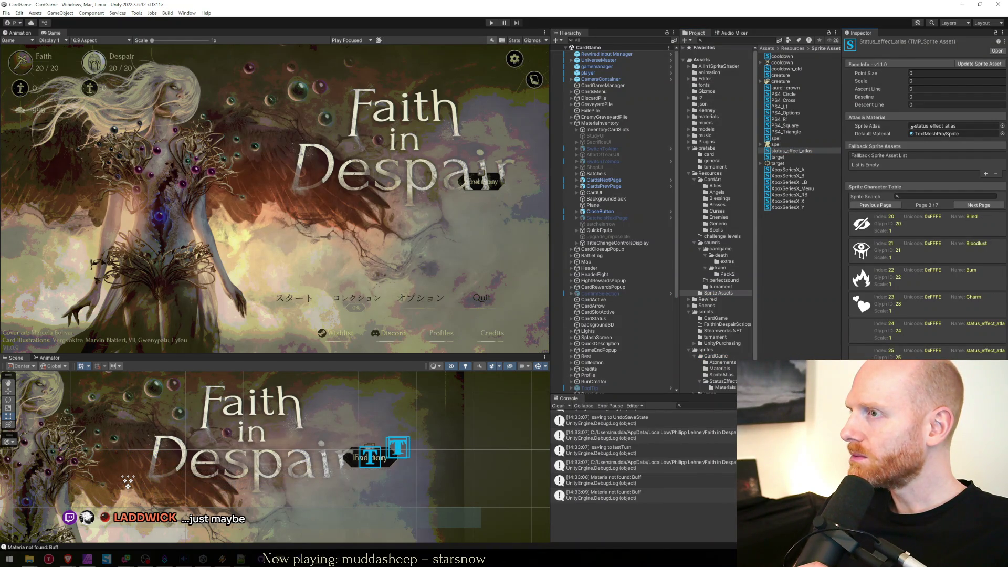
click(979, 205)
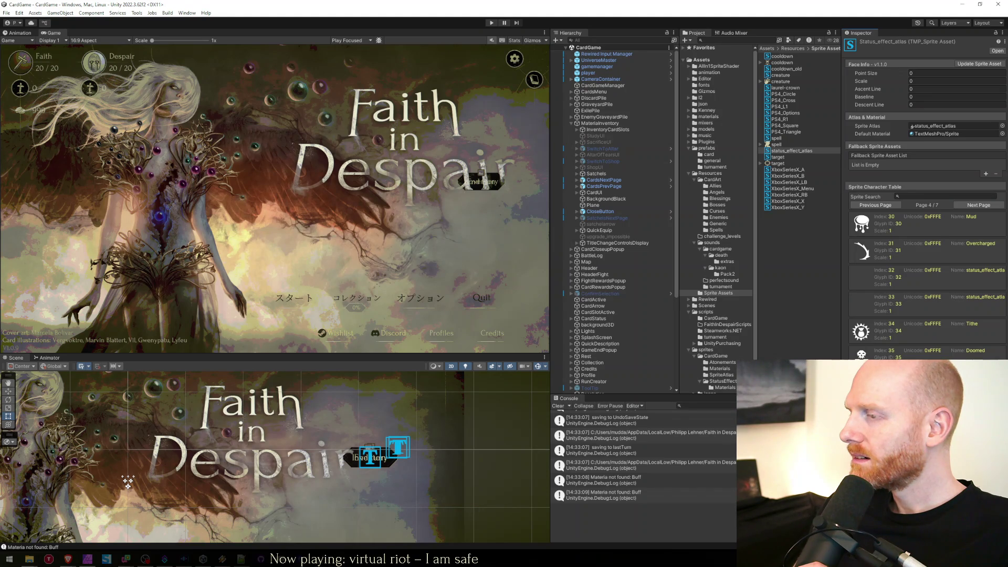
scroll(923, 199, down, 2)
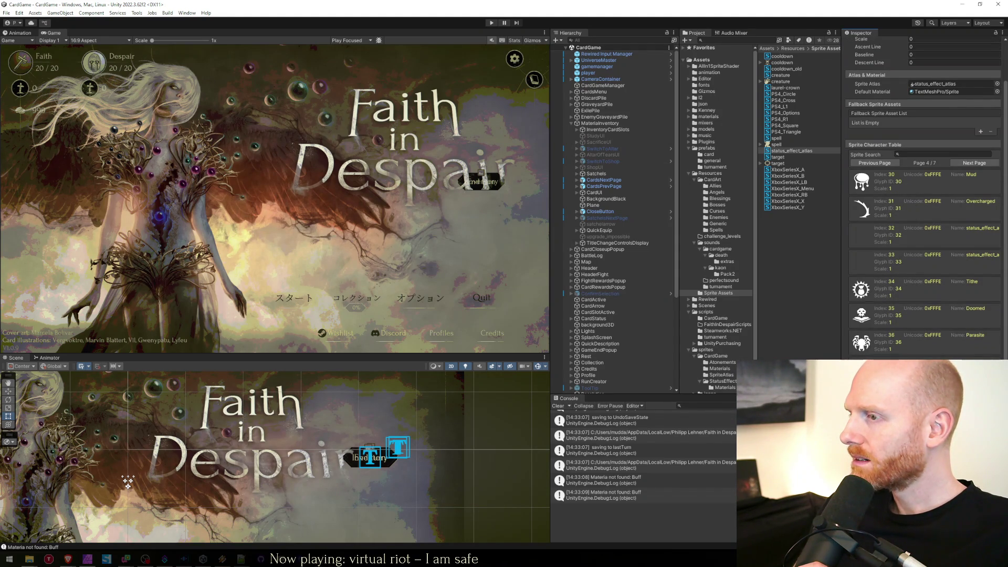
click(800, 324)
click(715, 312)
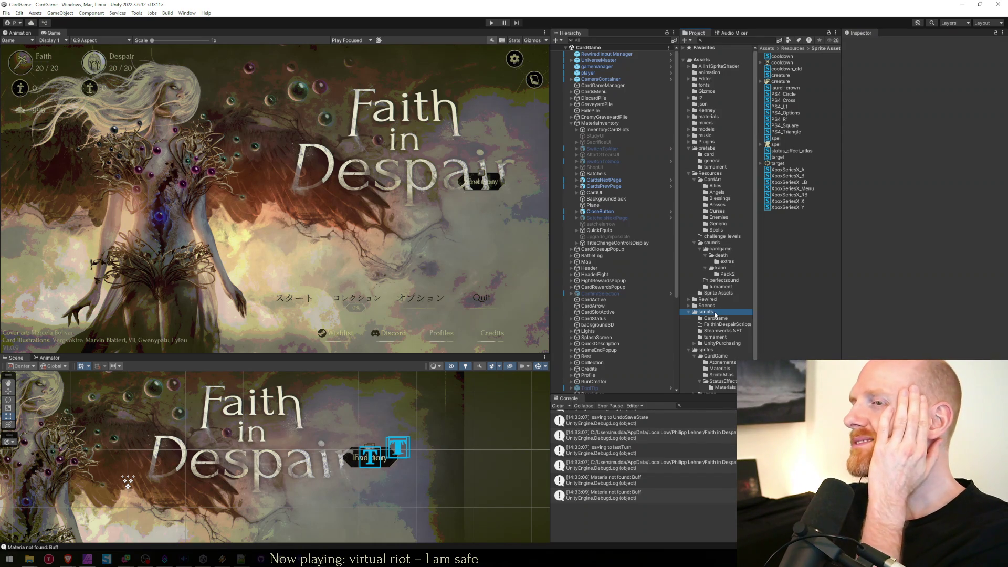
Go to sprites/CardGame/StatusEffects and select the status_effect_atlas texture.
click(715, 356)
scroll(727, 317, down, 2)
click(723, 351)
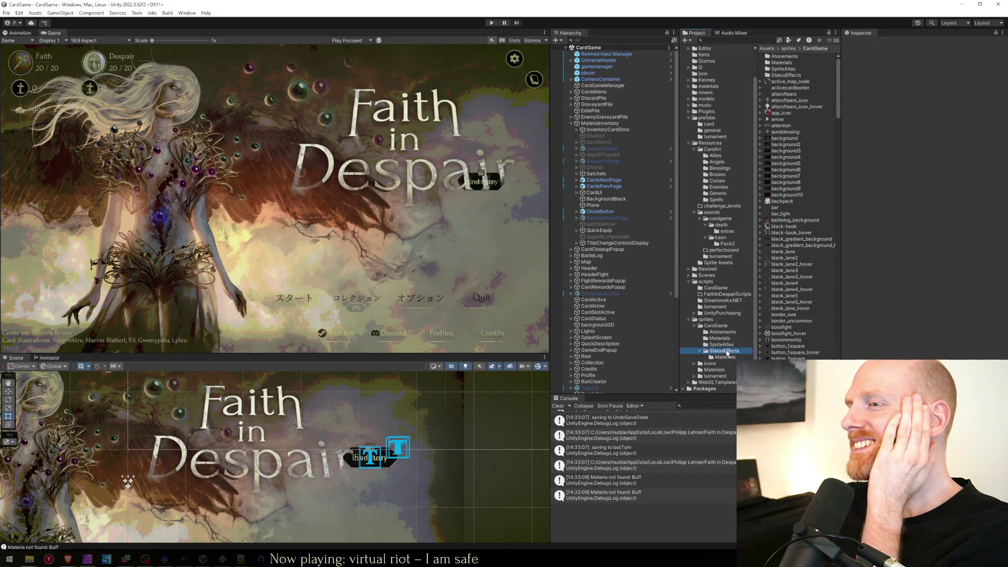
click(770, 228)
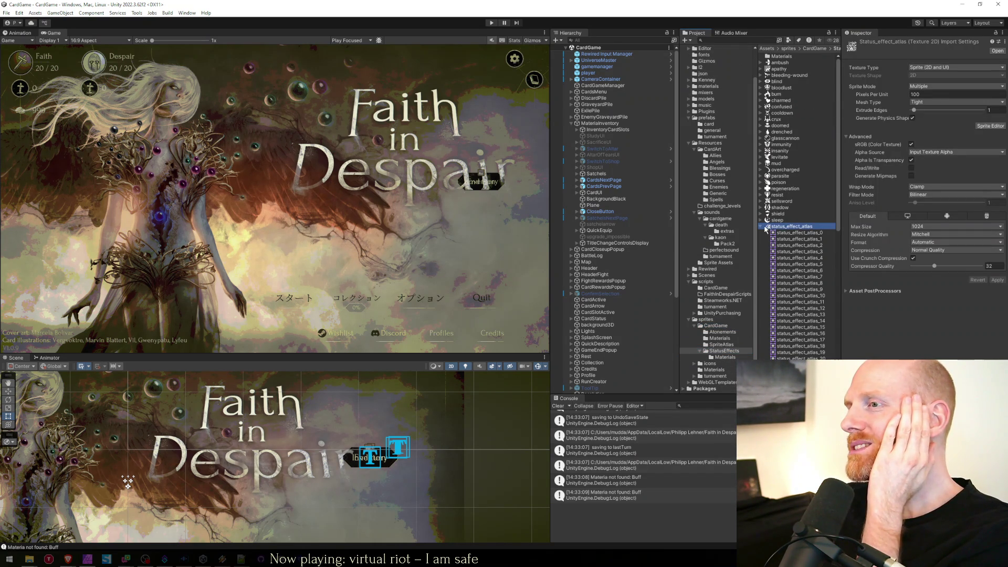
click(761, 227)
Show the atlas in Explorer and open status_effect_atlas.png in IrfanView.
right_click(772, 228)
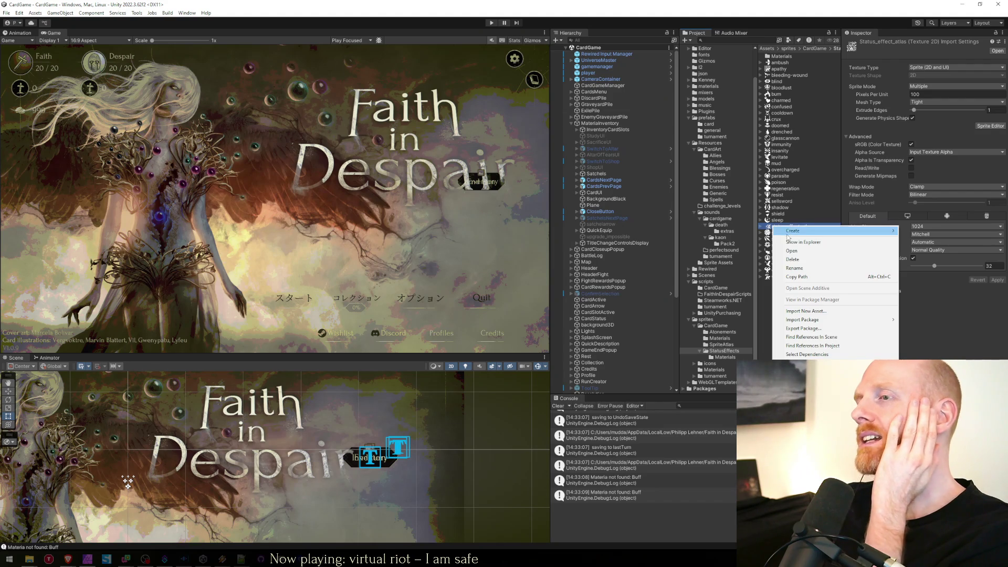
click(794, 241)
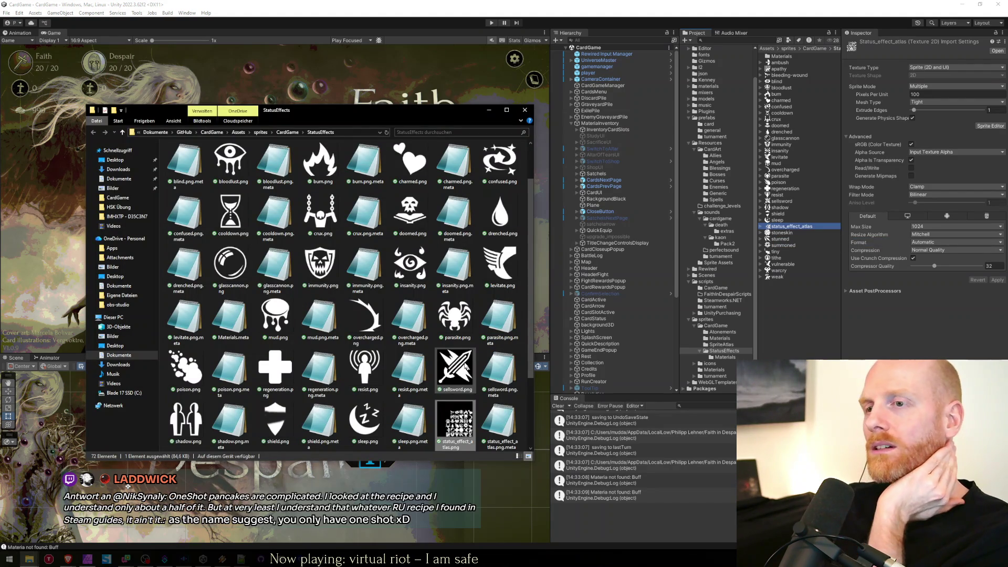
click(489, 425)
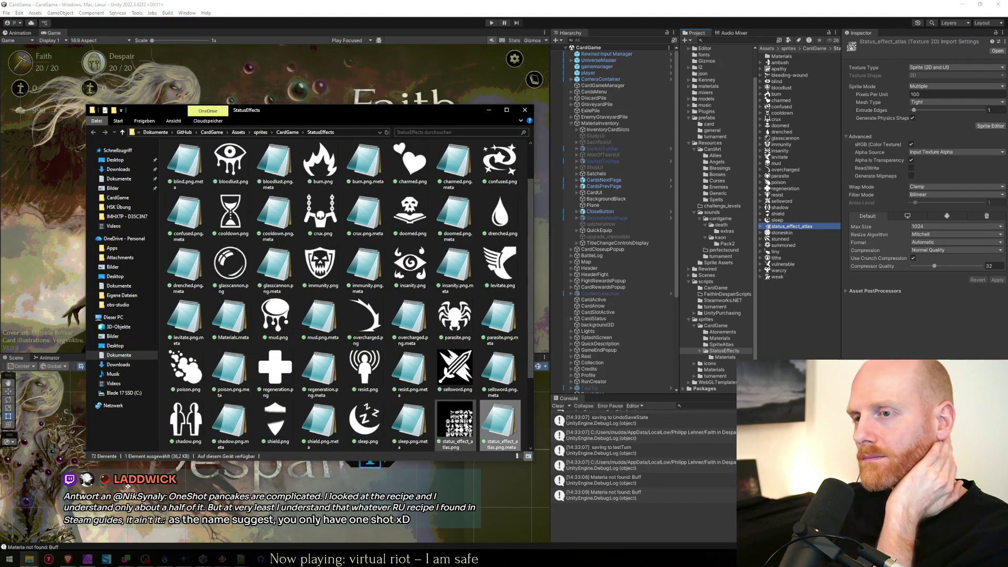
double_click(455, 420)
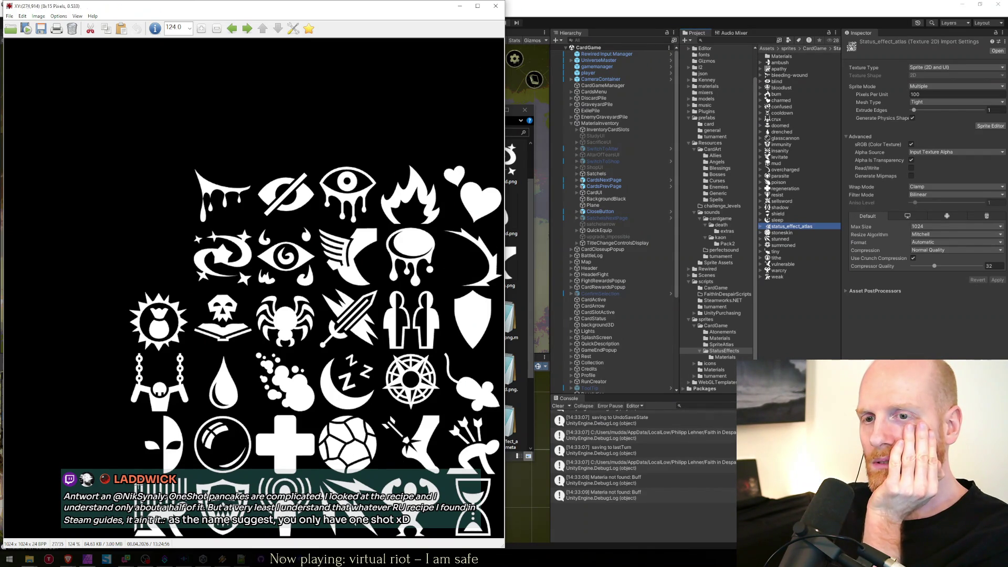
Measure one atlas icon with a selection in IrfanView, then close the viewer.
drag(255, 477, 304, 530)
click(379, 375)
drag(360, 13, 551, 87)
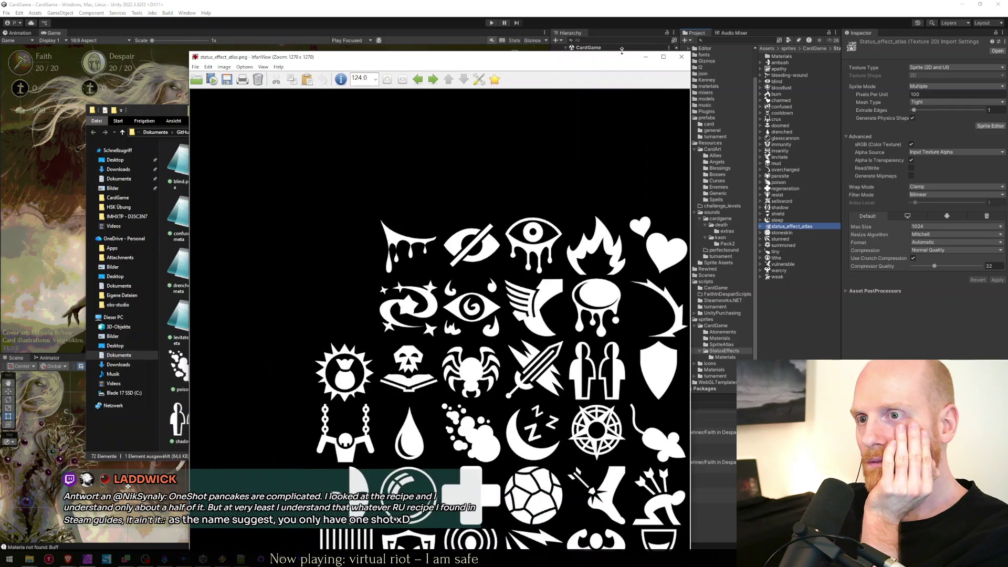
key(Escape)
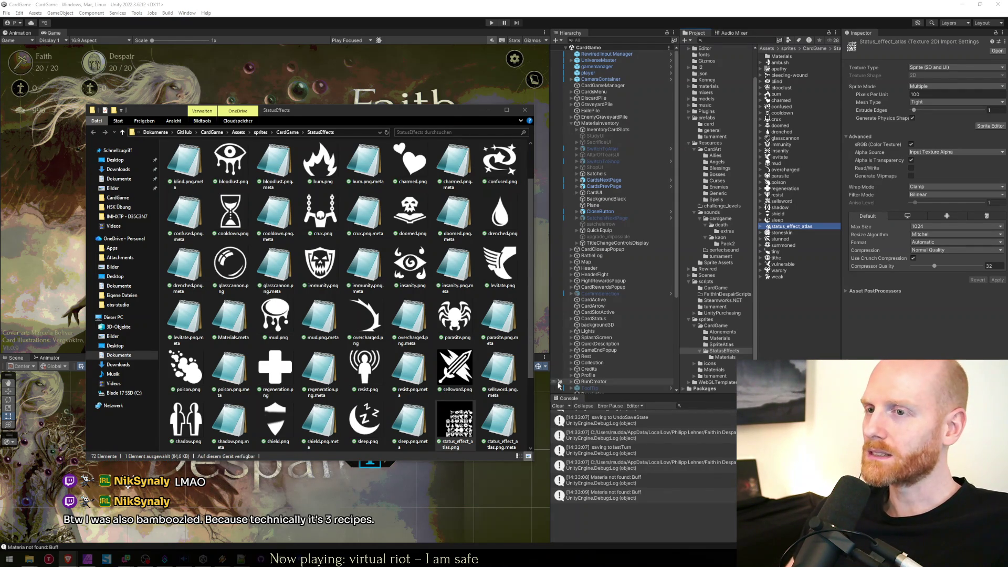
Select resist.png, then load game-icons.net in a new Chrome tab.
click(365, 367)
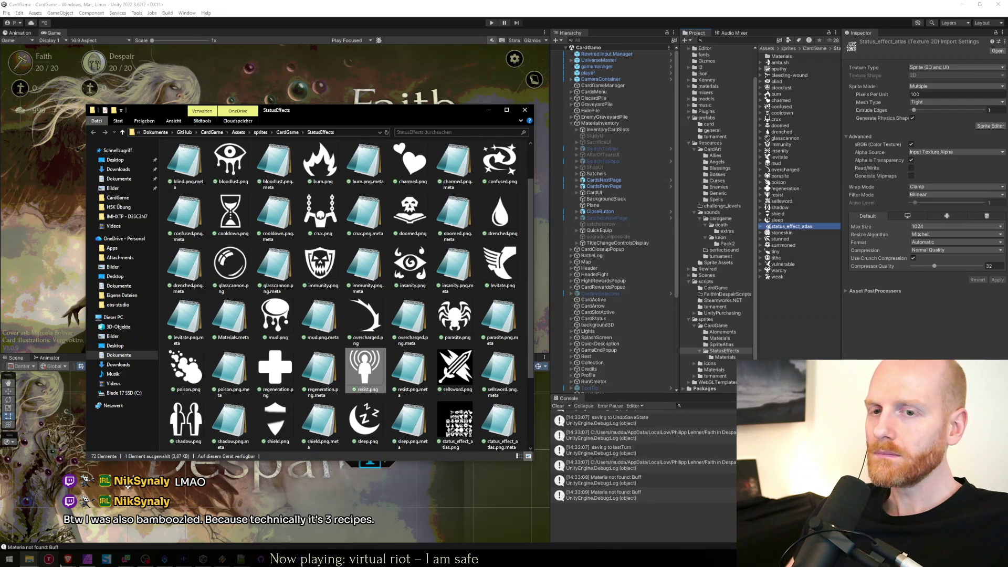
mouse_move(68, 558)
mouse_move(134, 530)
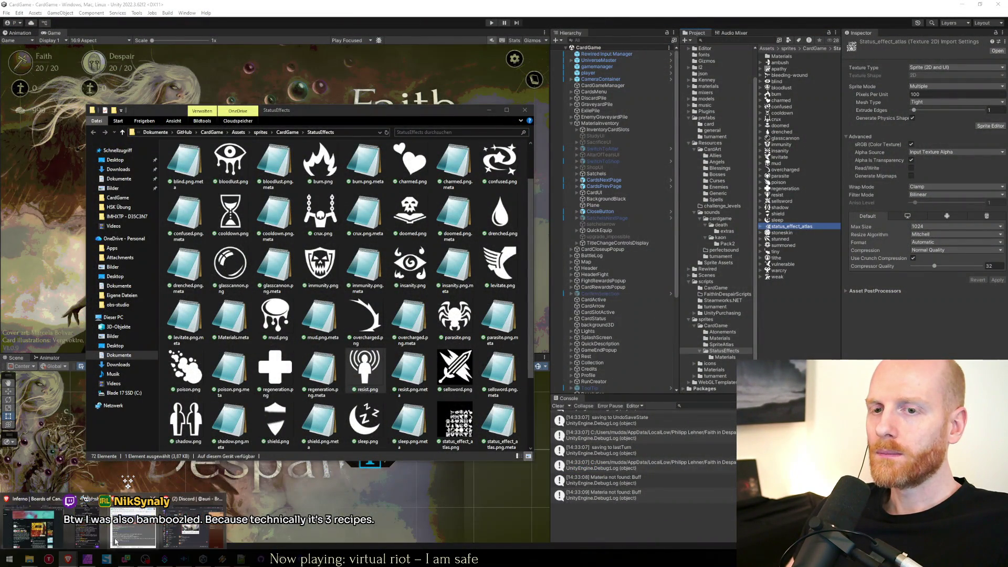
click(75, 559)
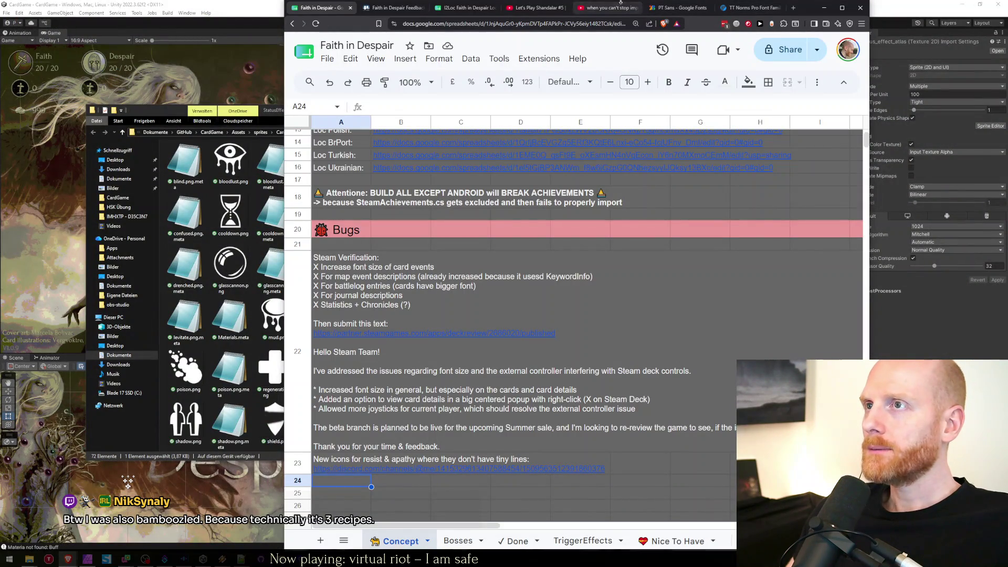
key(ctrl+t)
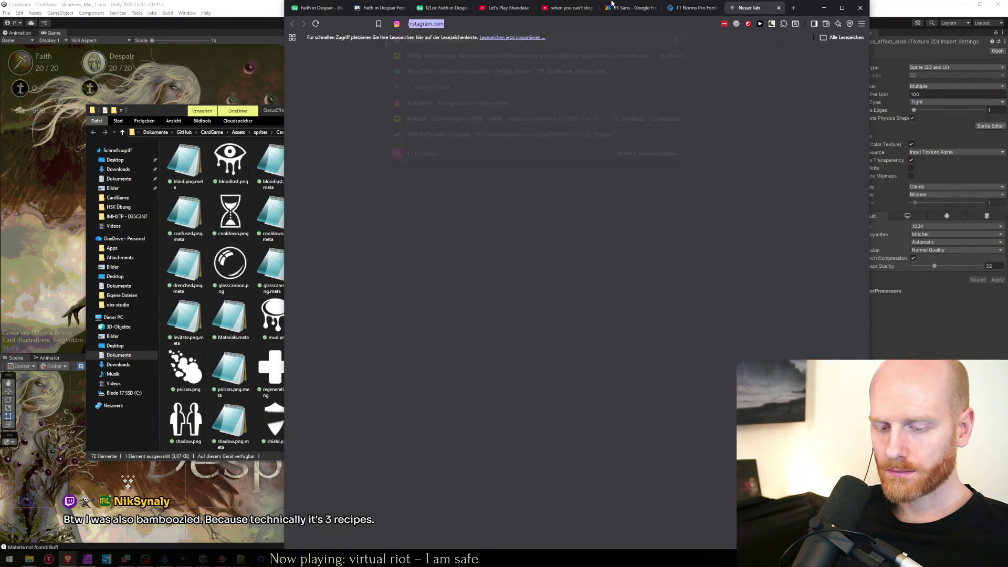
text(game-)
key(Return)
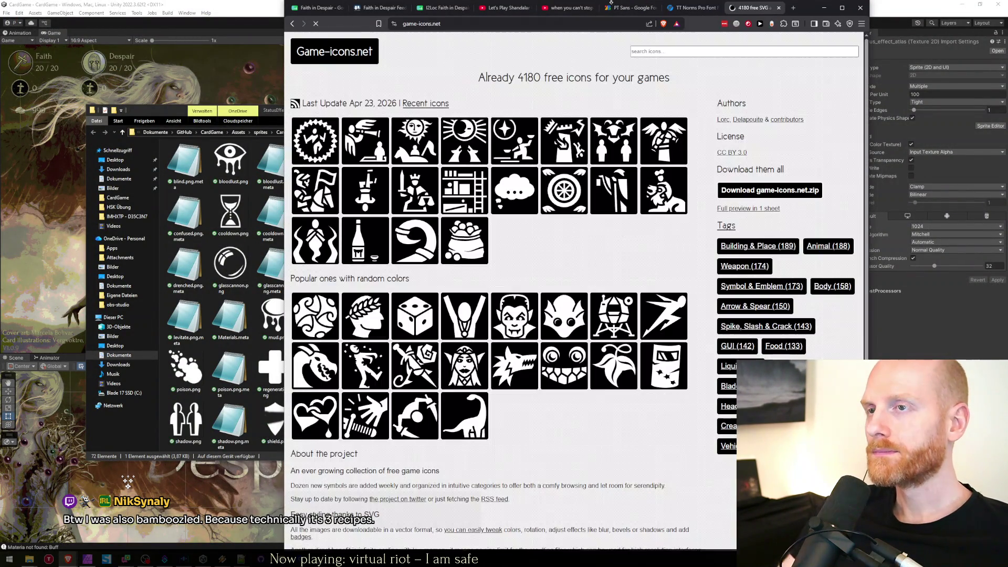
Search for 'apathy' and, with no results, browse the Recently added icons page.
click(661, 52)
text(apathy)
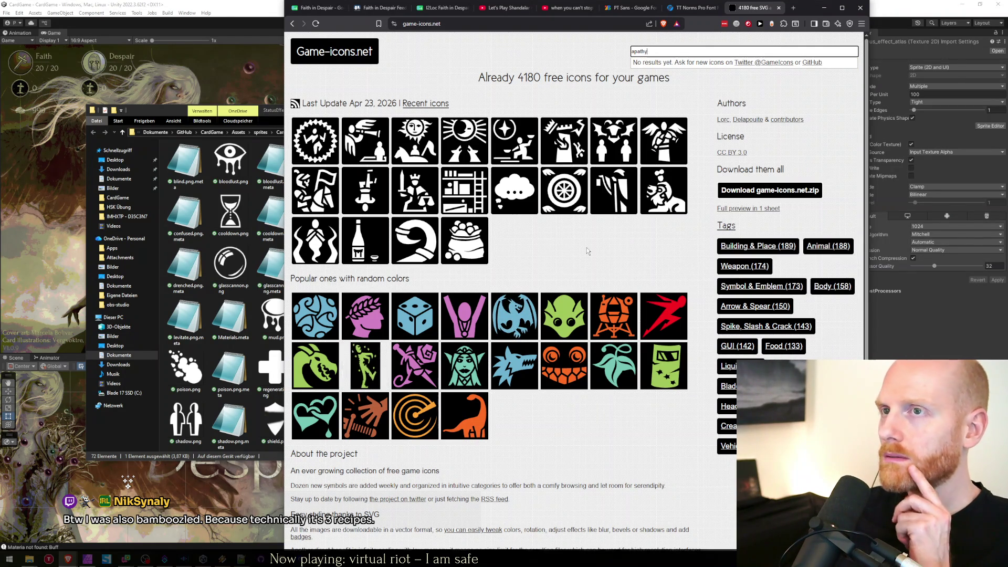
click(421, 105)
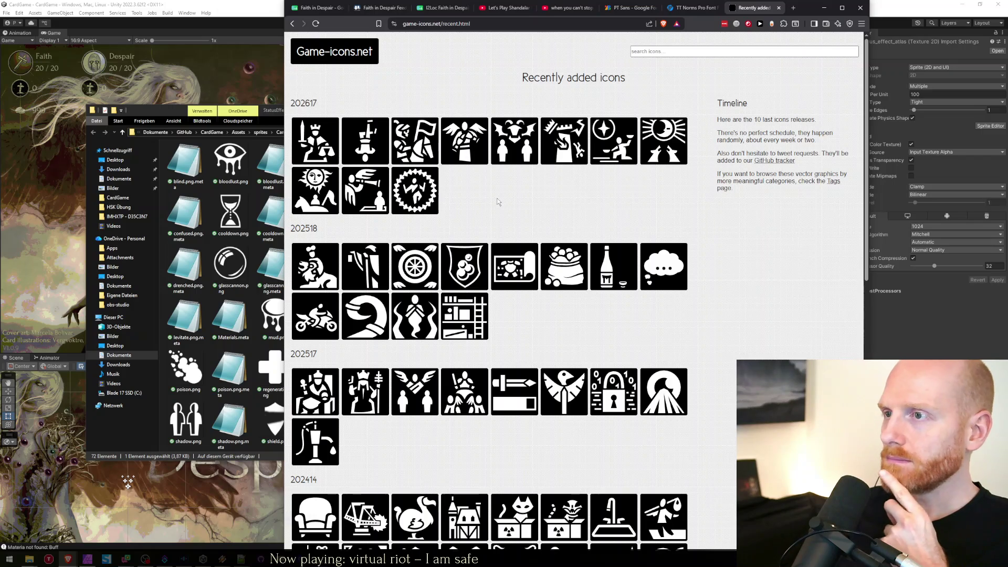
scroll(696, 382, down, 4)
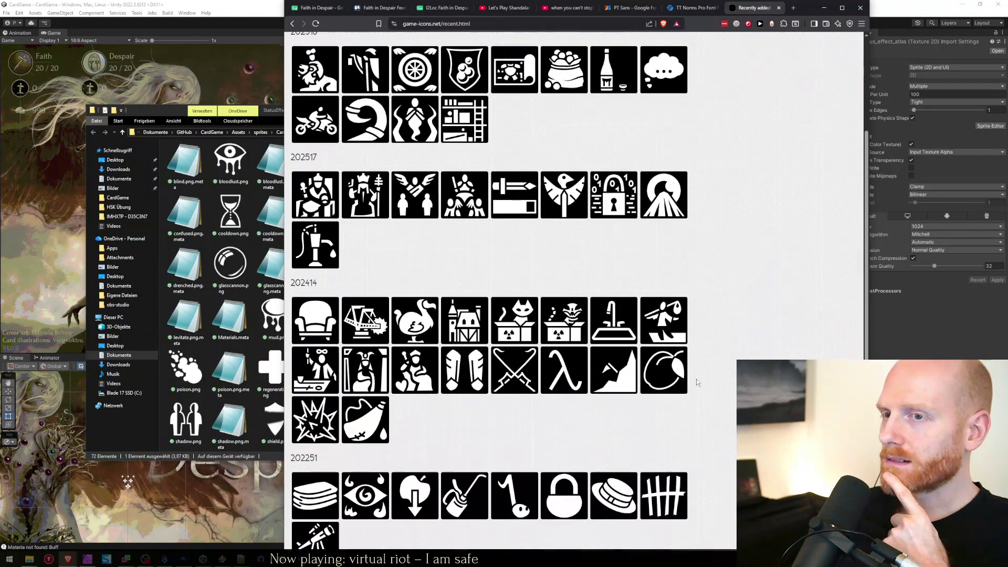
scroll(695, 379, up, 5)
click(676, 51)
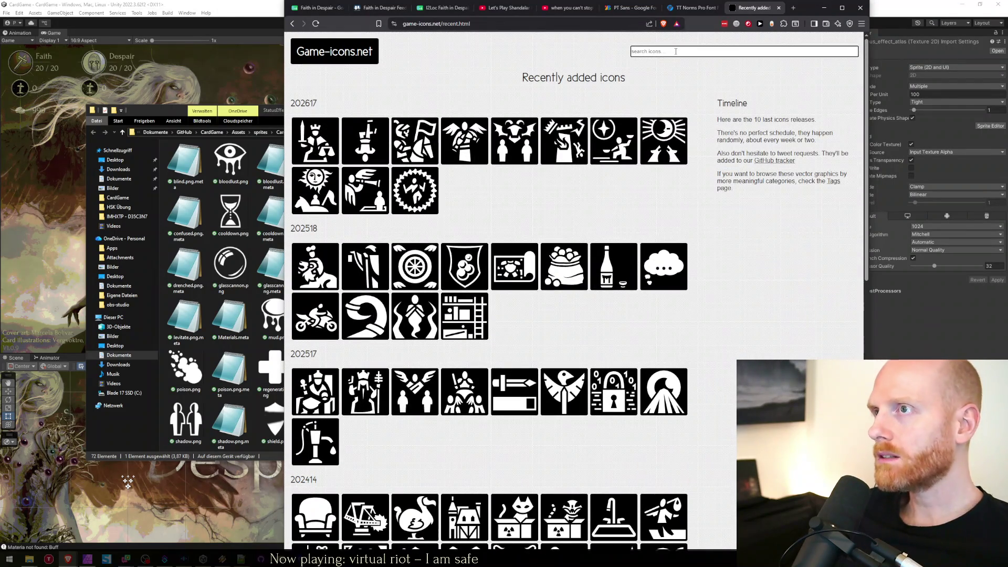
Search 'sad', view the Tear tracks icon, then browse the 47 Mask-tagged icons.
text(sad)
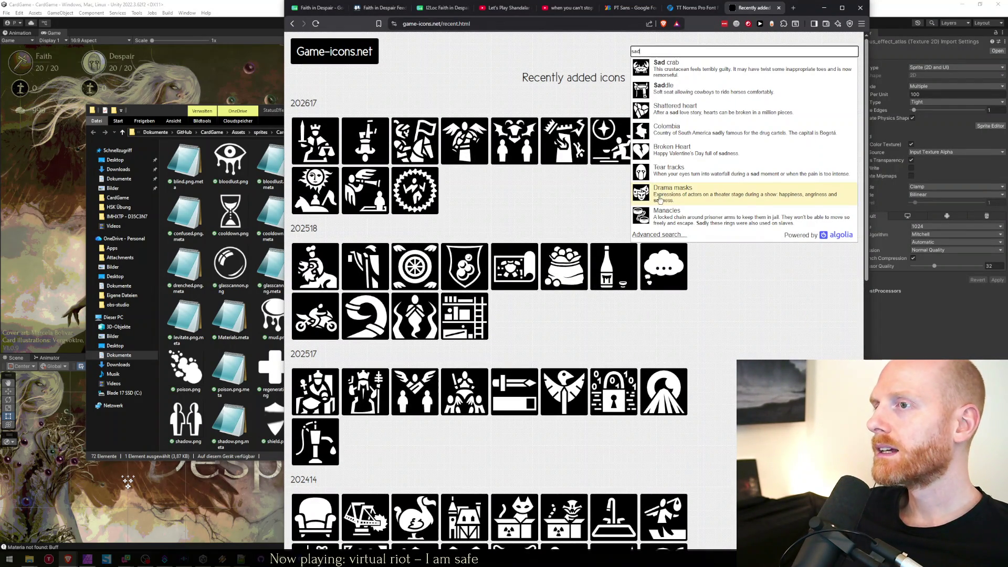
click(644, 233)
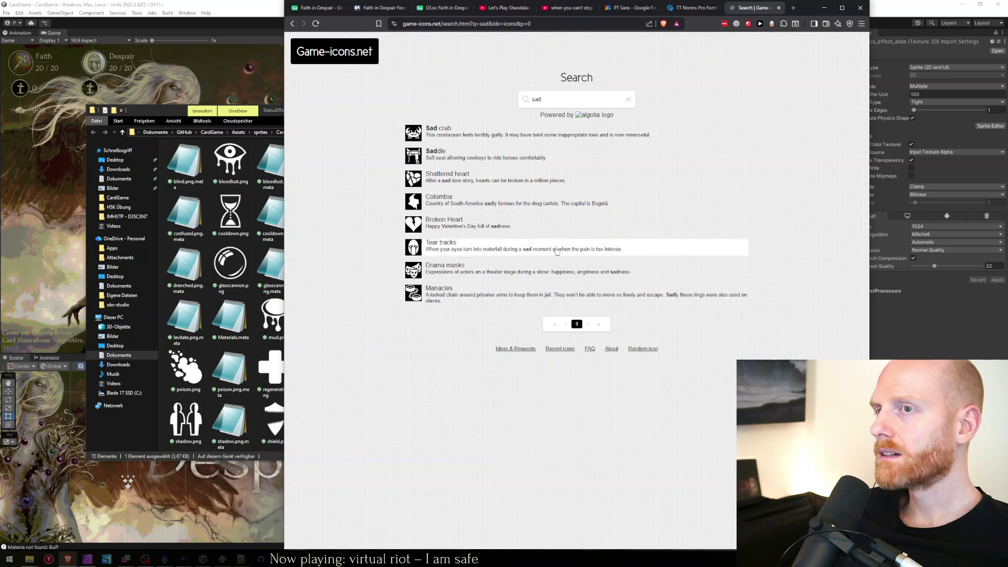
click(453, 245)
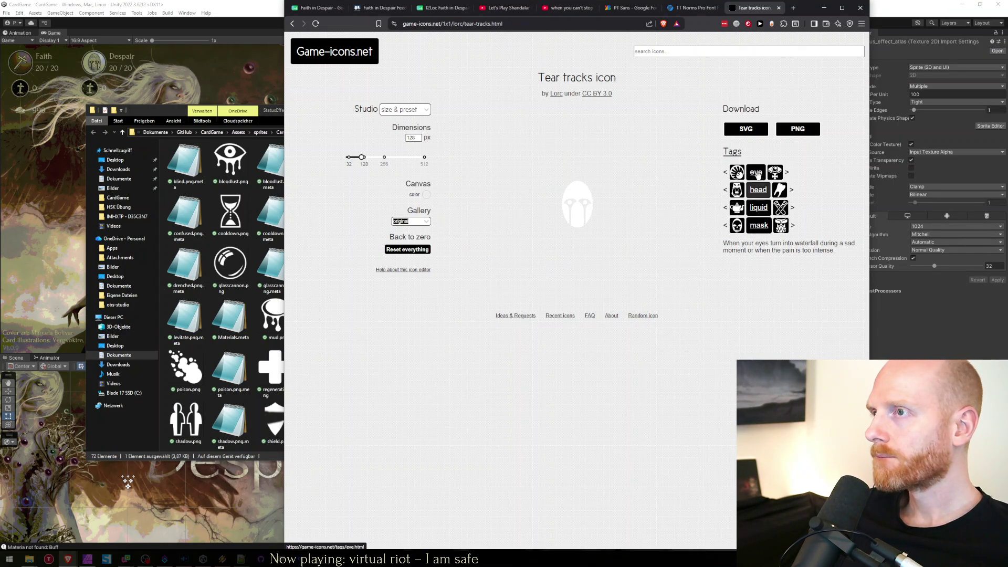
click(758, 226)
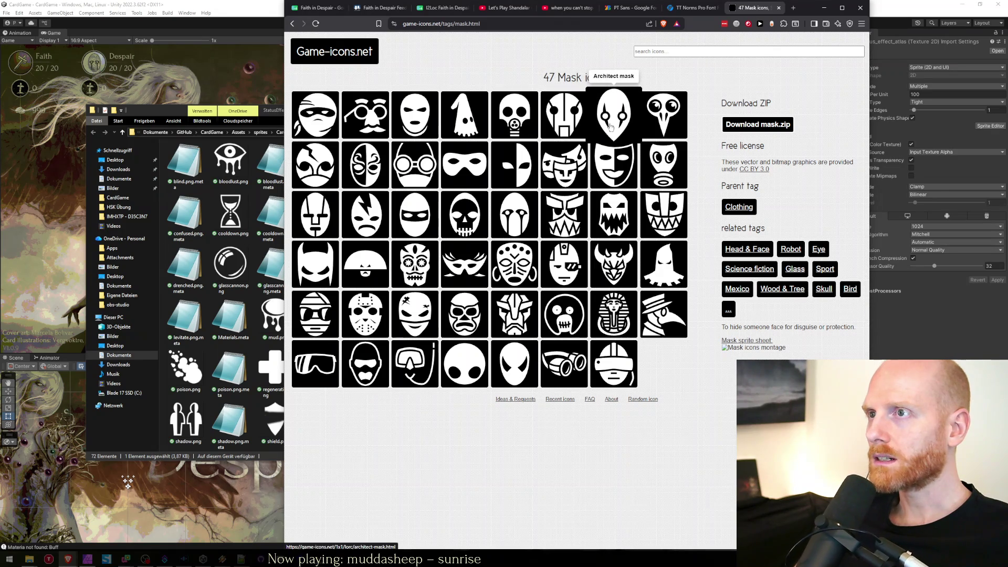
click(668, 50)
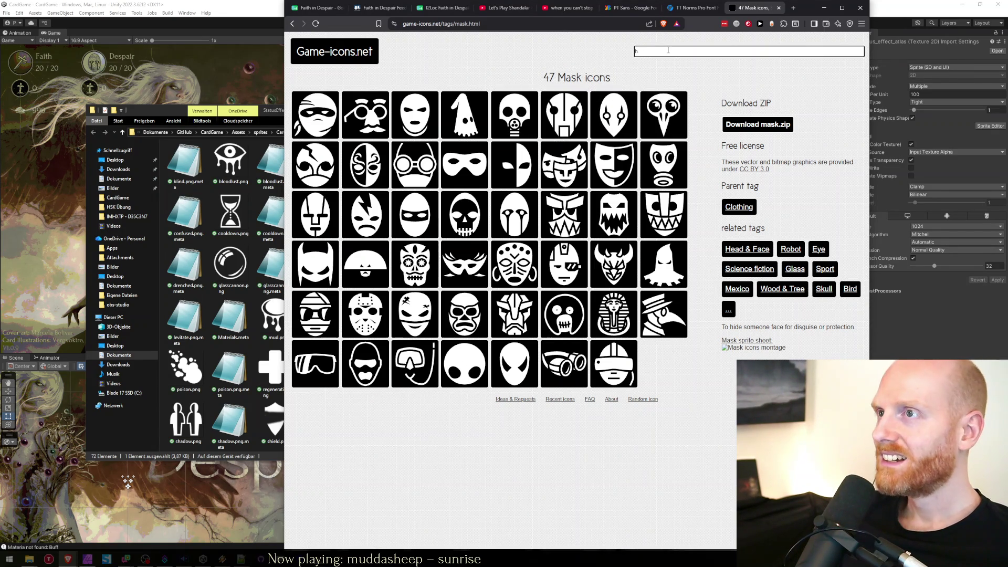
Search for 'hate' and go to results page 2.
text(ate)
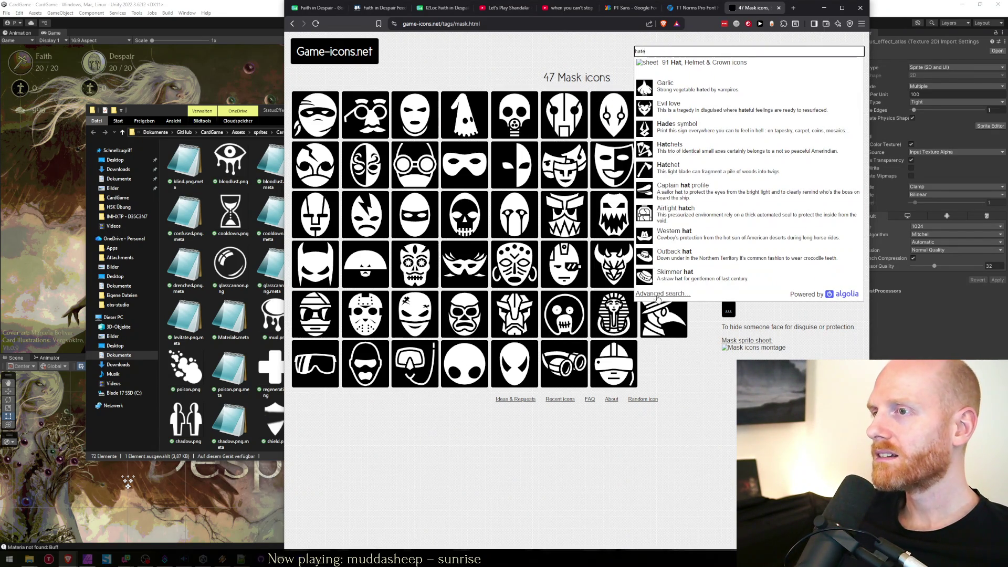
click(658, 295)
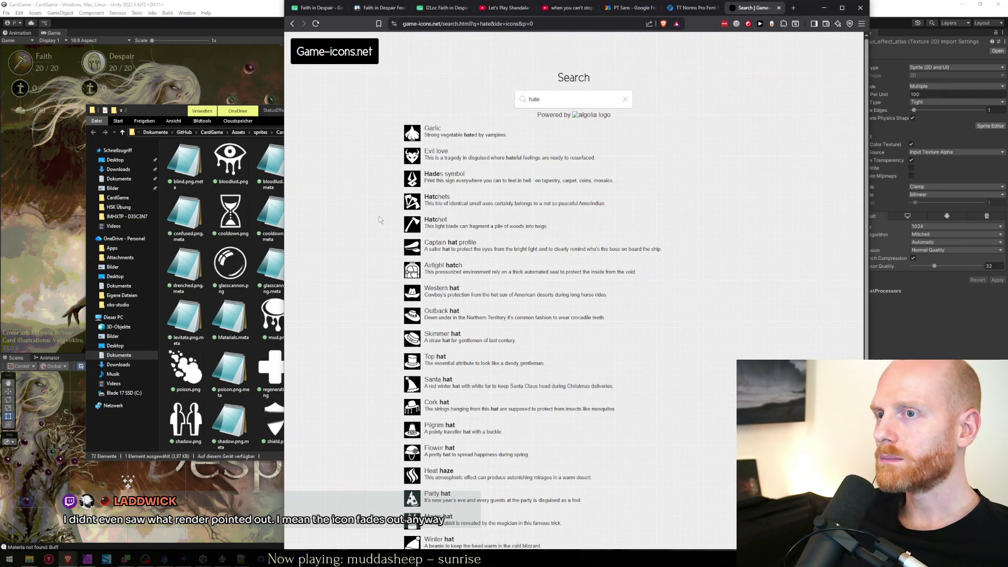
scroll(379, 259, down, 3)
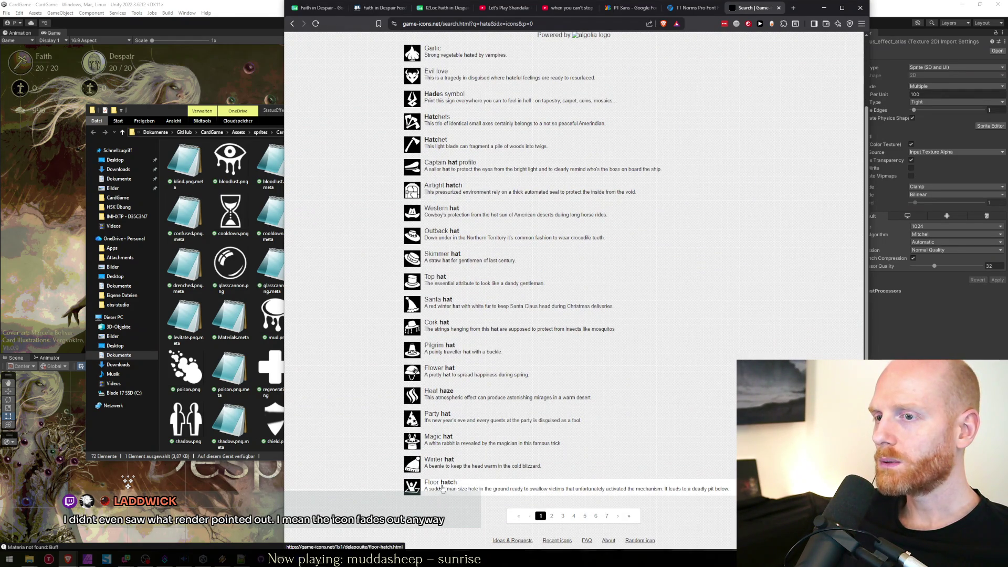
click(552, 517)
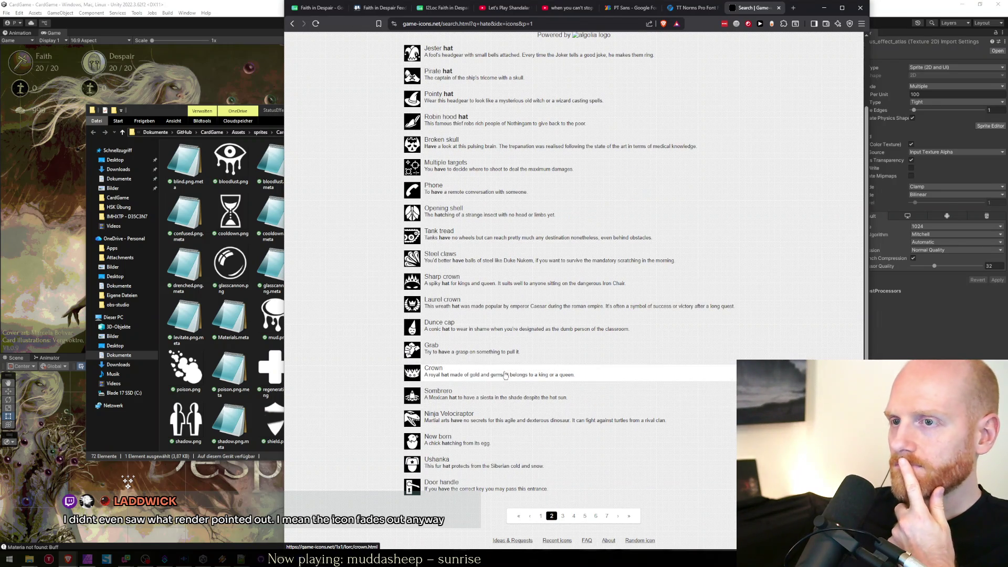
Inspect the Dunce cap icon page, then go back to the hate results.
click(420, 333)
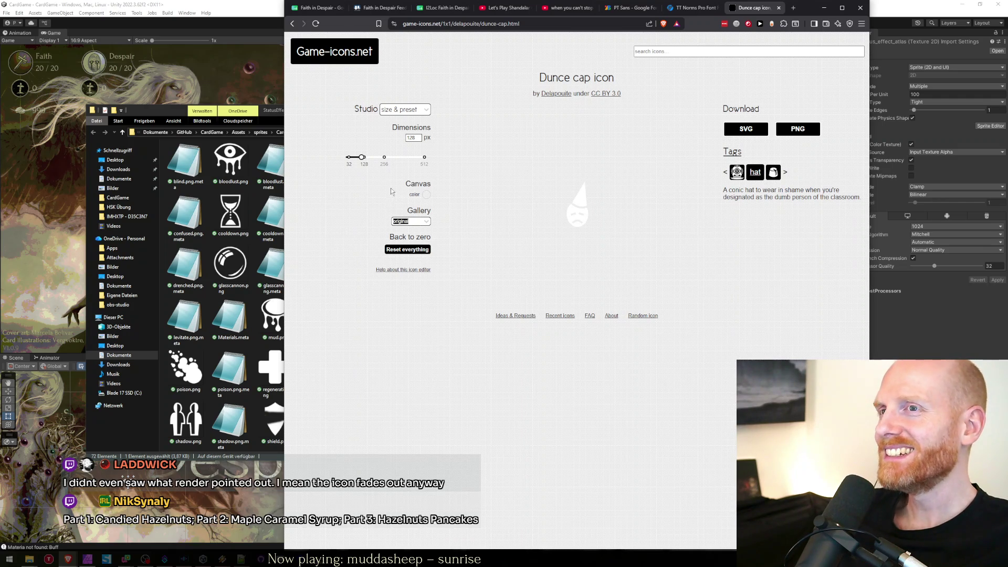
ctrl+scroll(596, 236, up, 7)
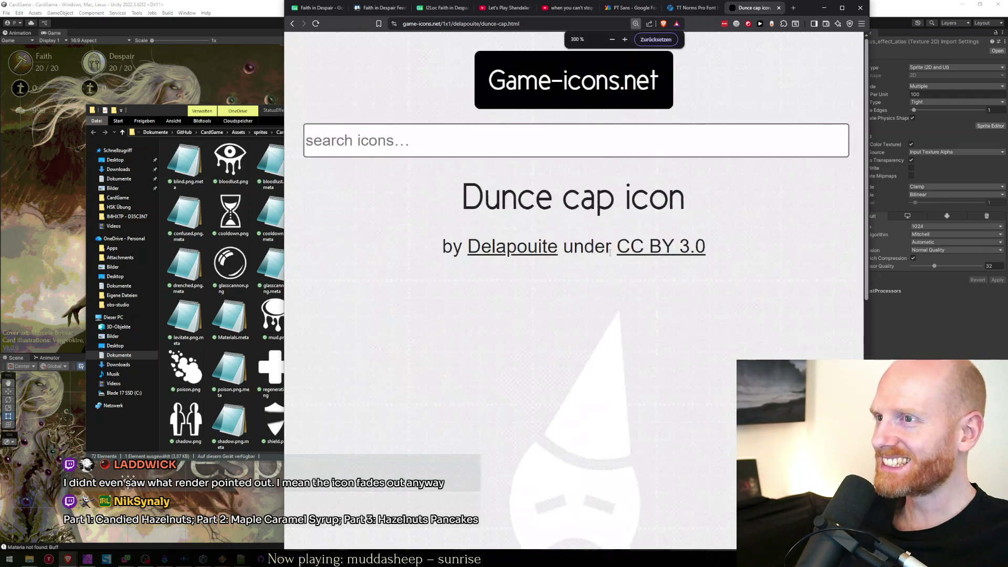
scroll(651, 308, down, 5)
scroll(653, 310, up, 1)
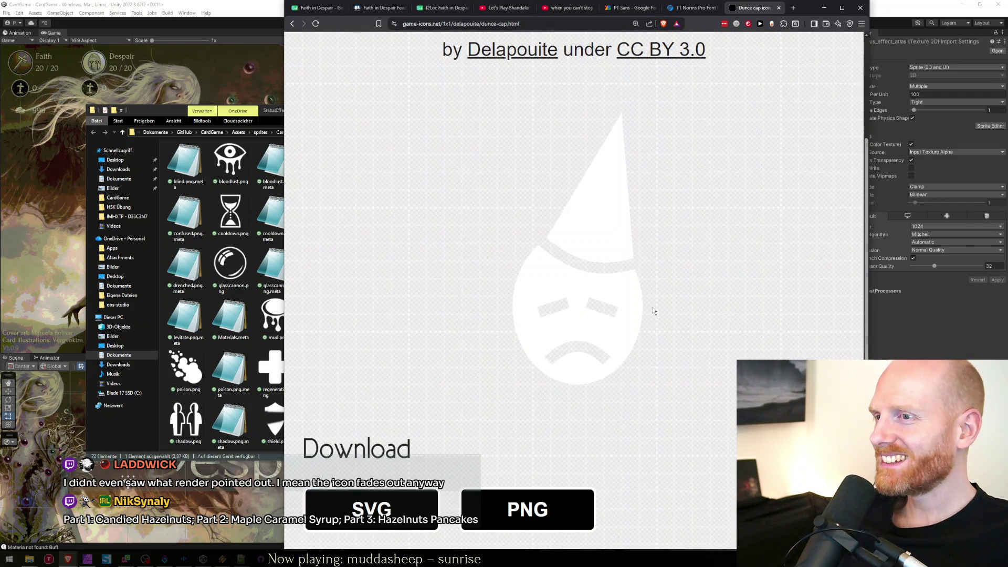
ctrl+scroll(653, 307, down, 7)
right_click(438, 335)
click(465, 339)
Advance to the third page of hate results.
scroll(508, 273, up, 3)
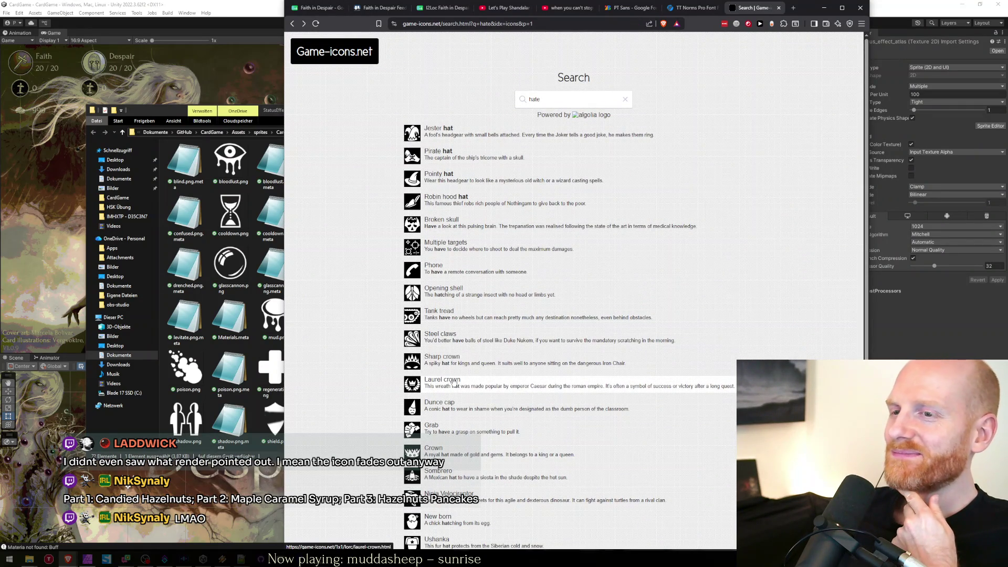
scroll(477, 434, down, 5)
click(562, 517)
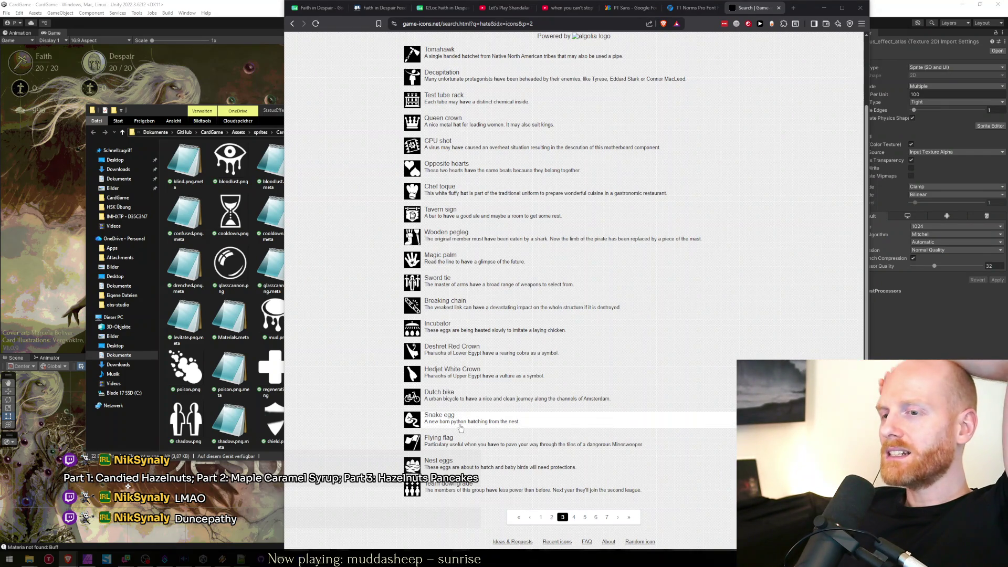
Page through hate results pages 4, 5 and 6.
click(574, 518)
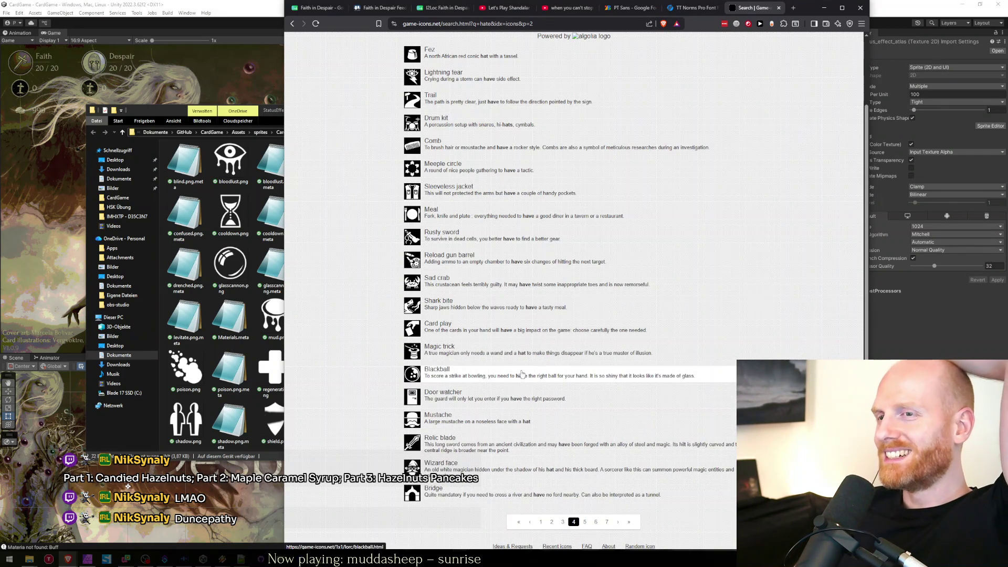
scroll(522, 375, up, 1)
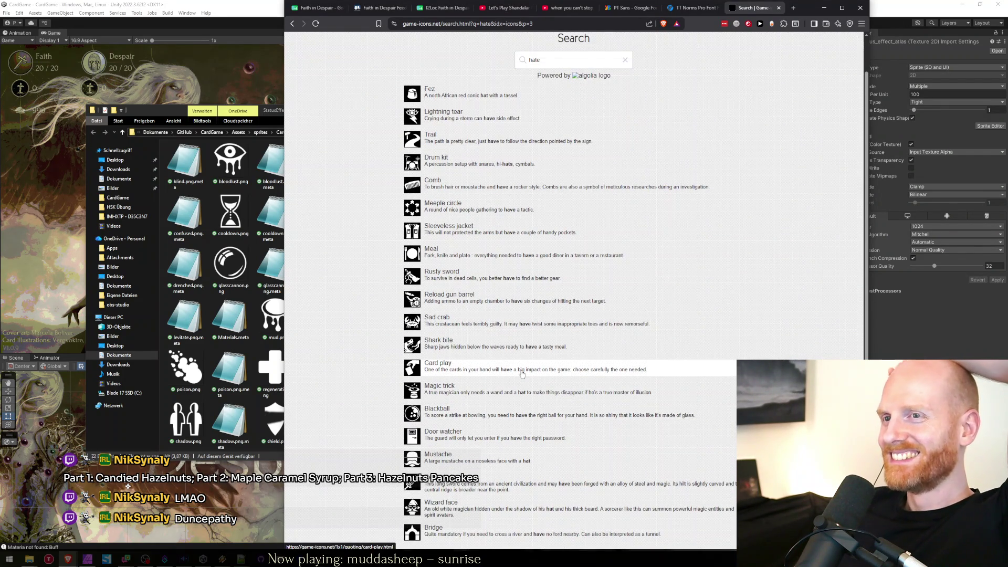
scroll(522, 374, up, 1)
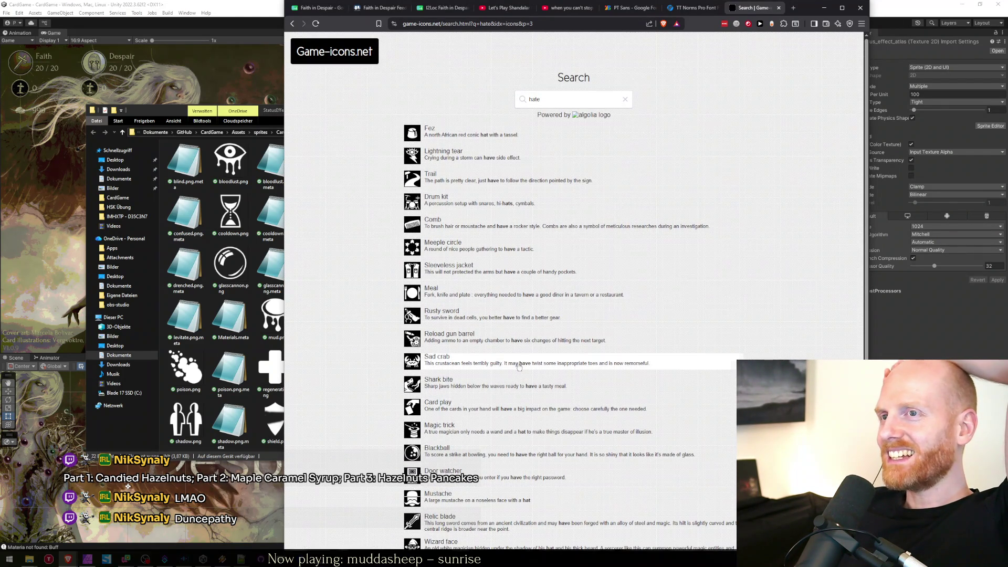
scroll(366, 310, down, 2)
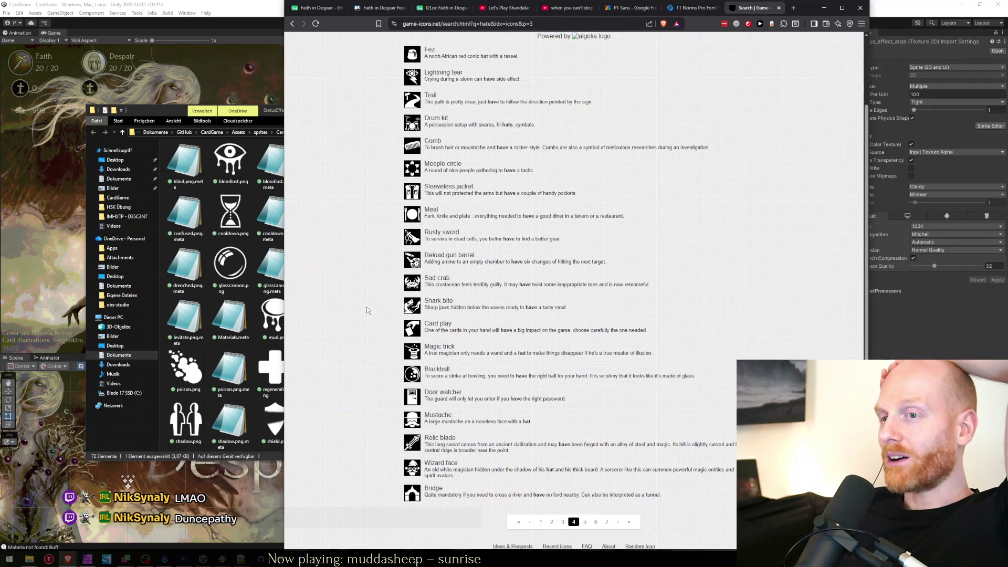
click(584, 522)
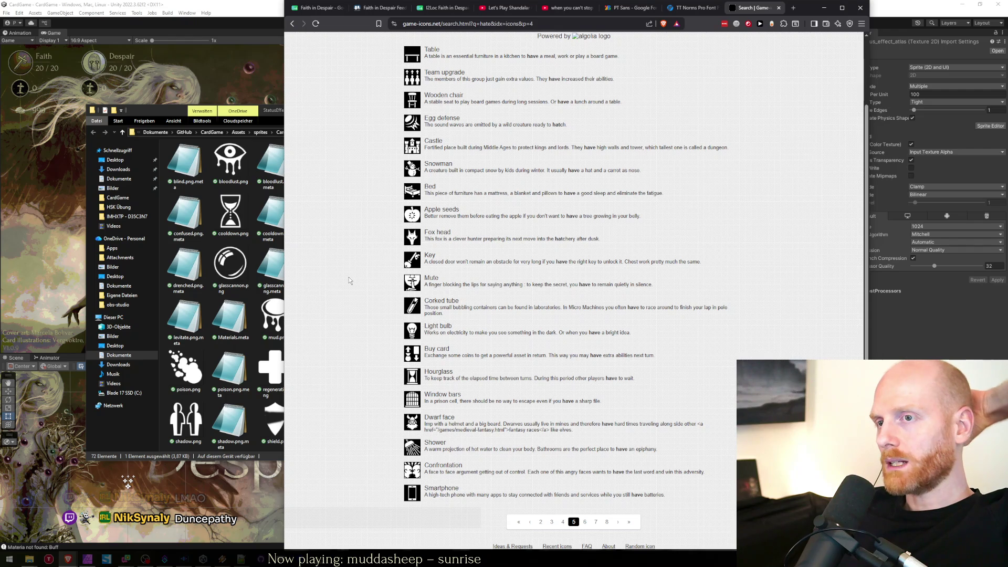
scroll(349, 283, up, 1)
scroll(349, 284, down, 1)
click(585, 523)
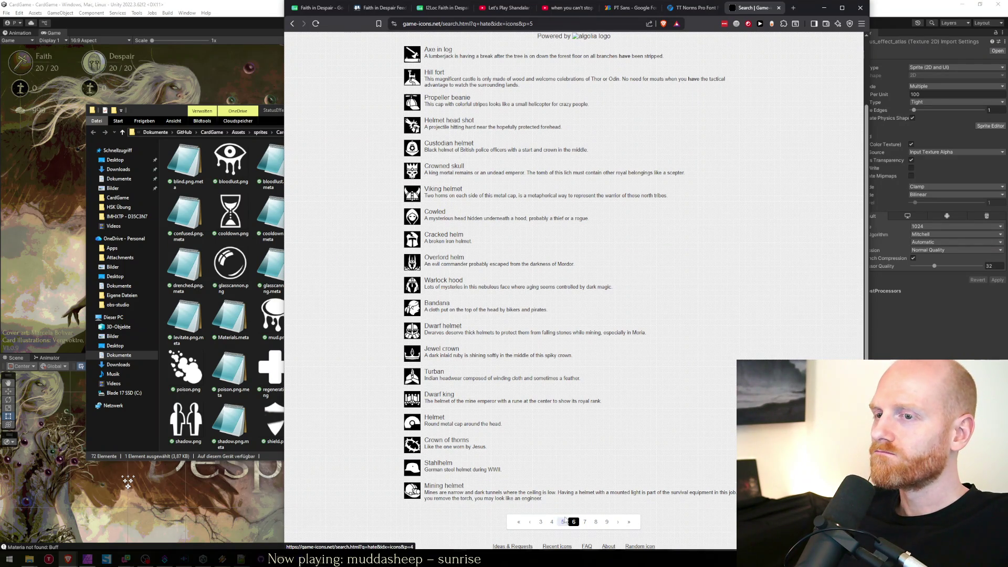
Open the Stahlhelm icon page and shift the browser window left to reveal the Inspector.
click(411, 471)
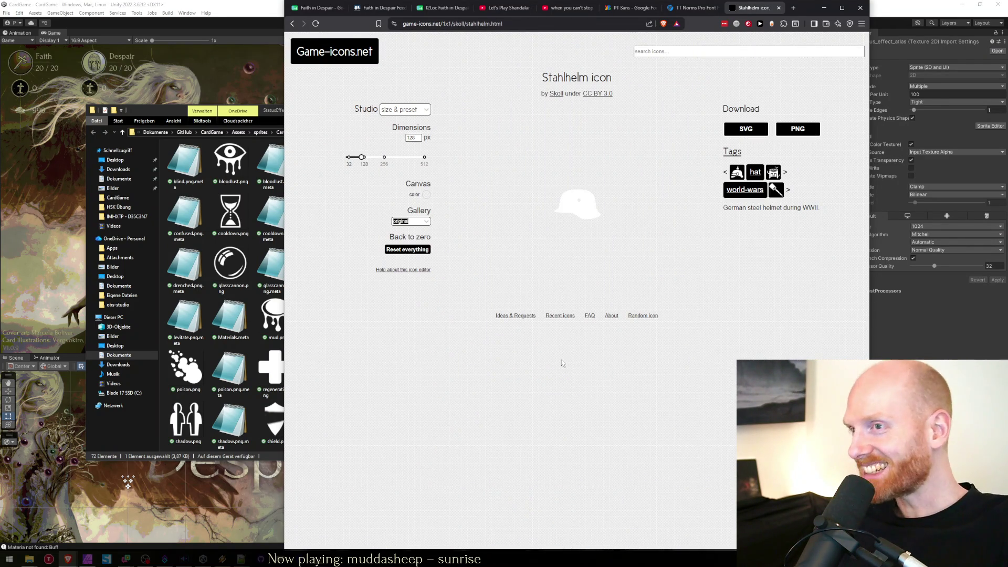
scroll(561, 360, up, 7)
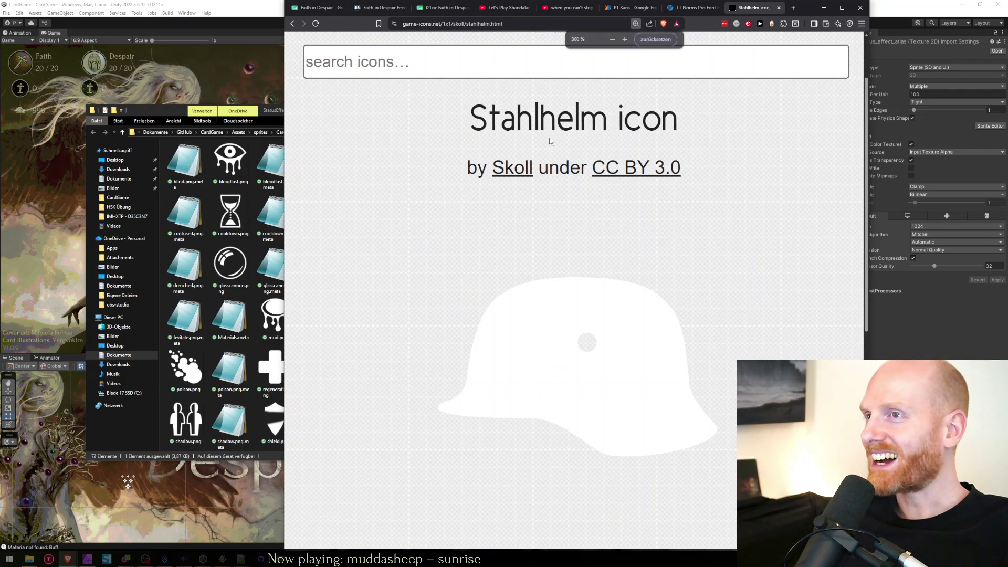
drag(809, 10, 728, 11)
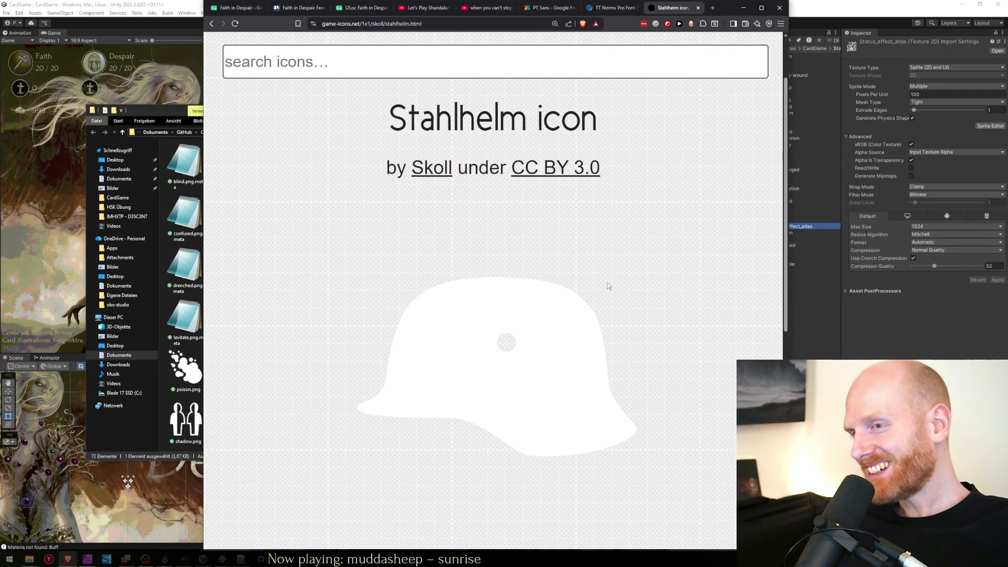
scroll(488, 383, down, 7)
Return to page 6 of hate results and reposition the StatusEffects folder in front.
right_click(395, 219)
click(432, 227)
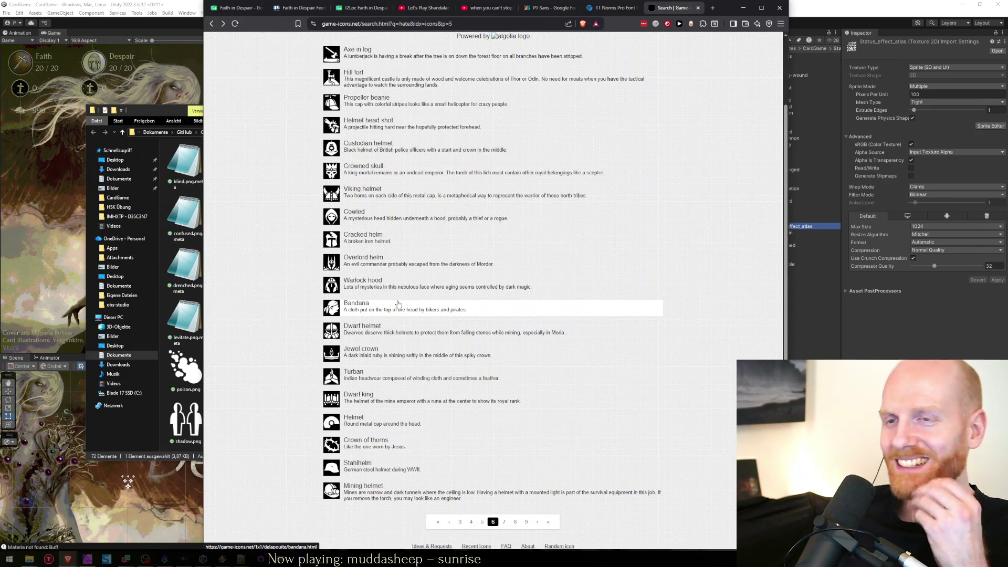
scroll(397, 303, up, 2)
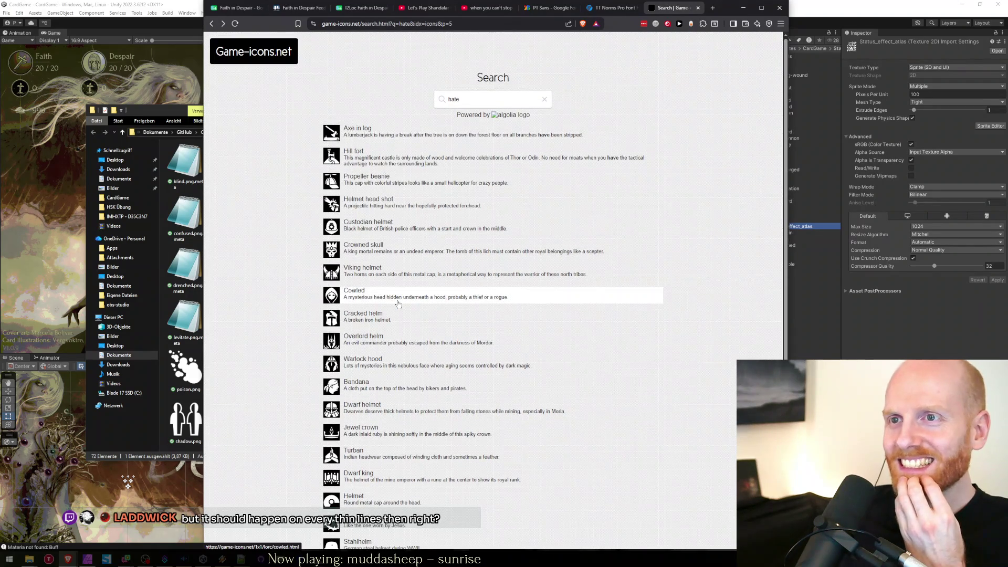
scroll(391, 341, down, 2)
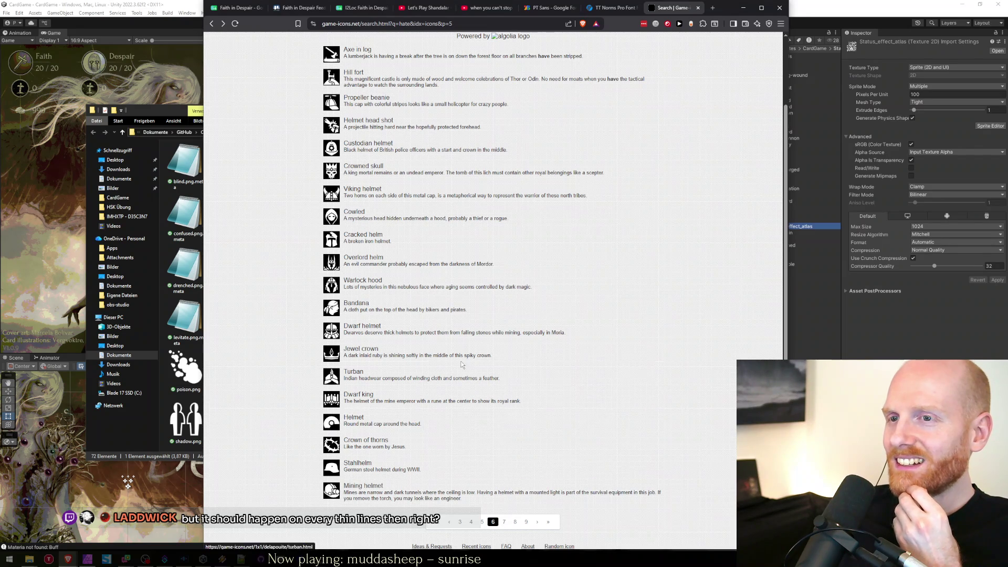
scroll(499, 255, up, 2)
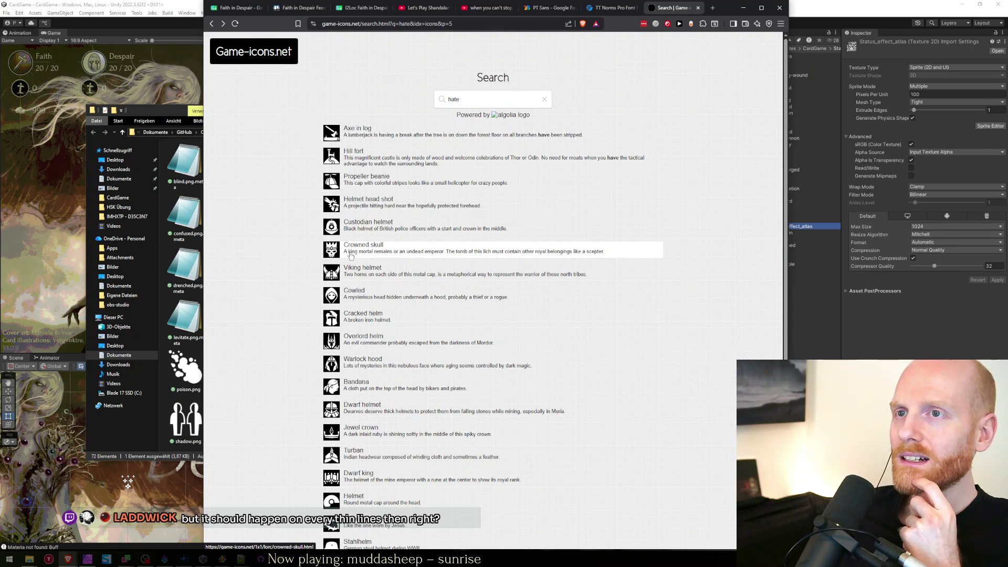
scroll(367, 343, down, 1)
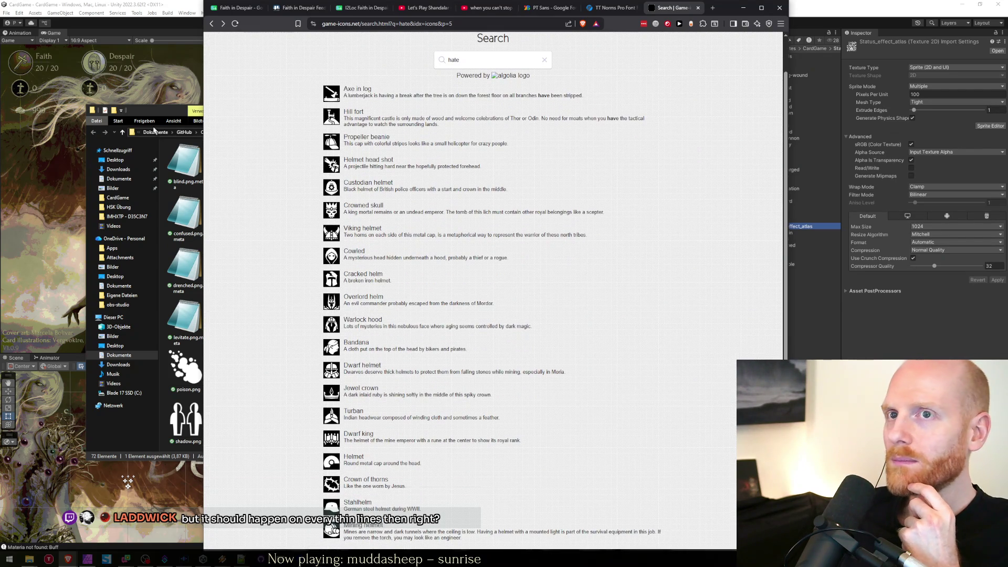
drag(156, 112, 117, 99)
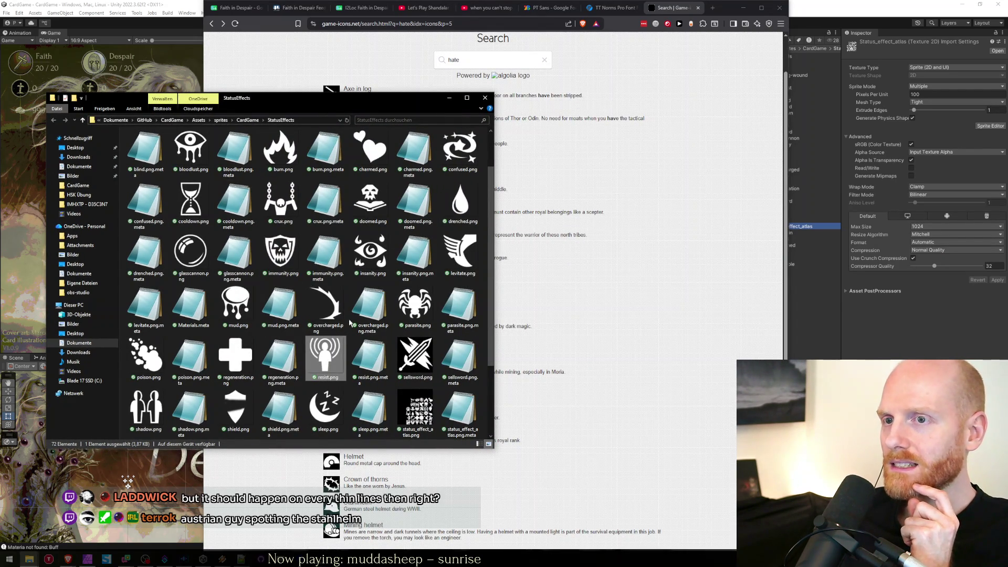
click(398, 350)
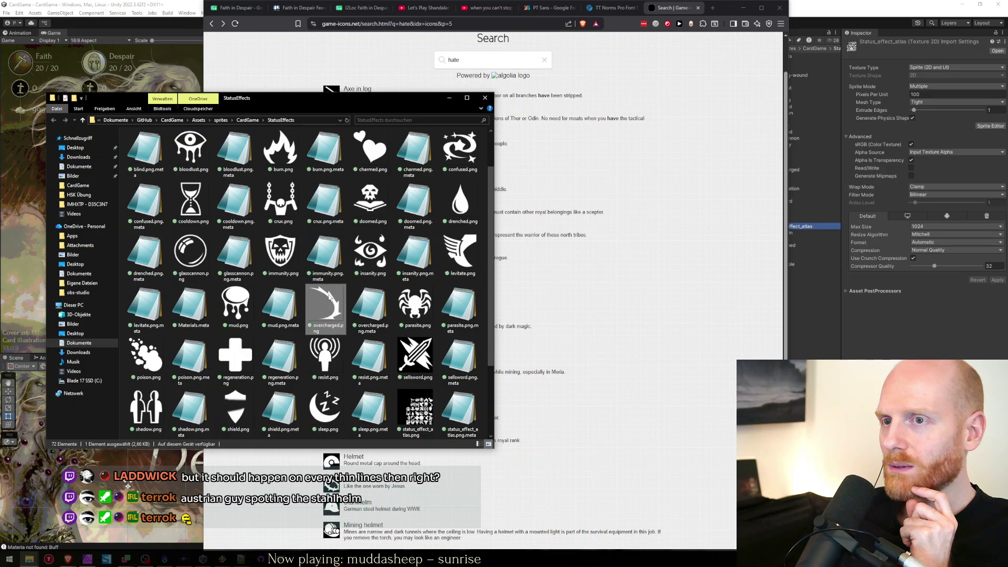
click(370, 255)
click(324, 360)
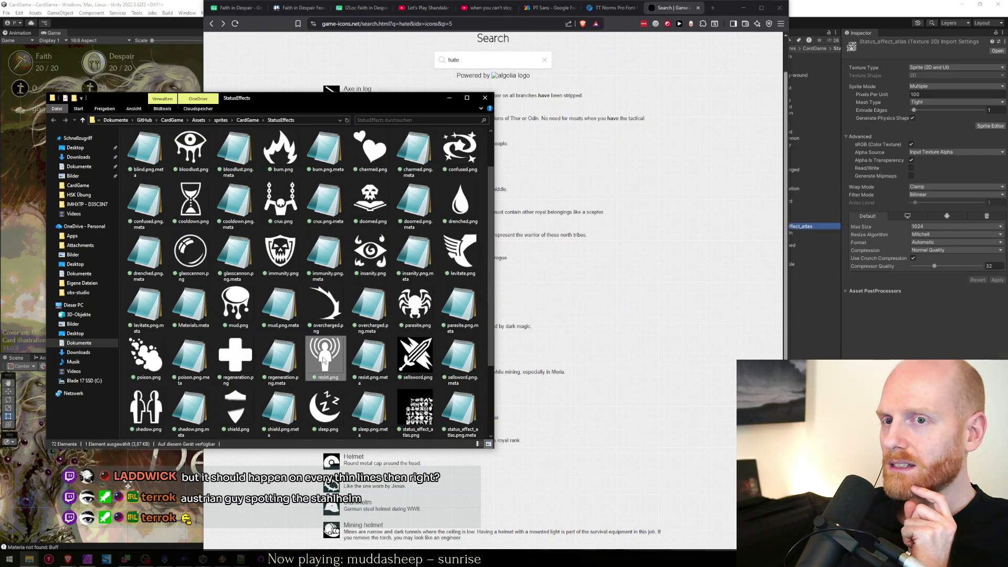
double_click(324, 360)
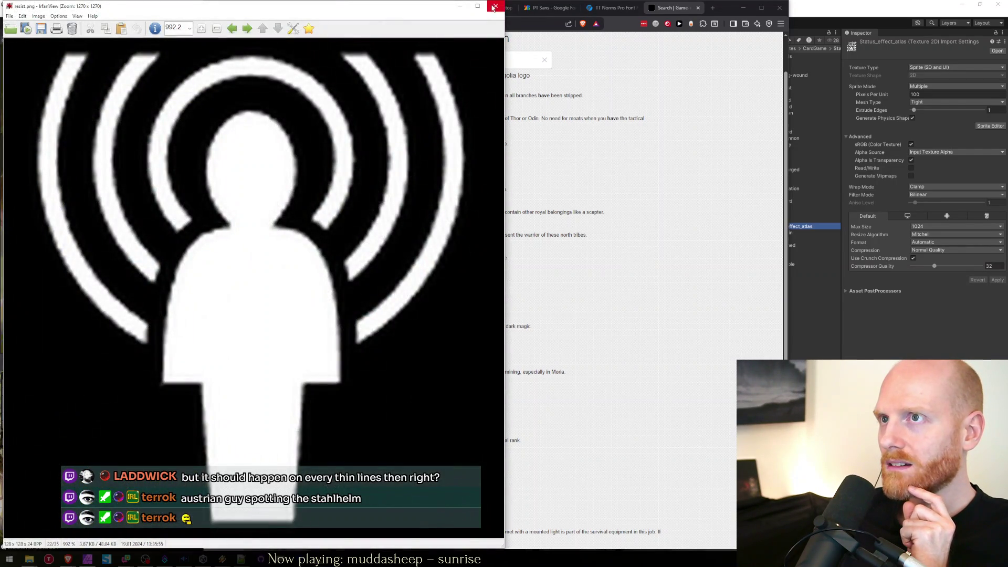
click(496, 5)
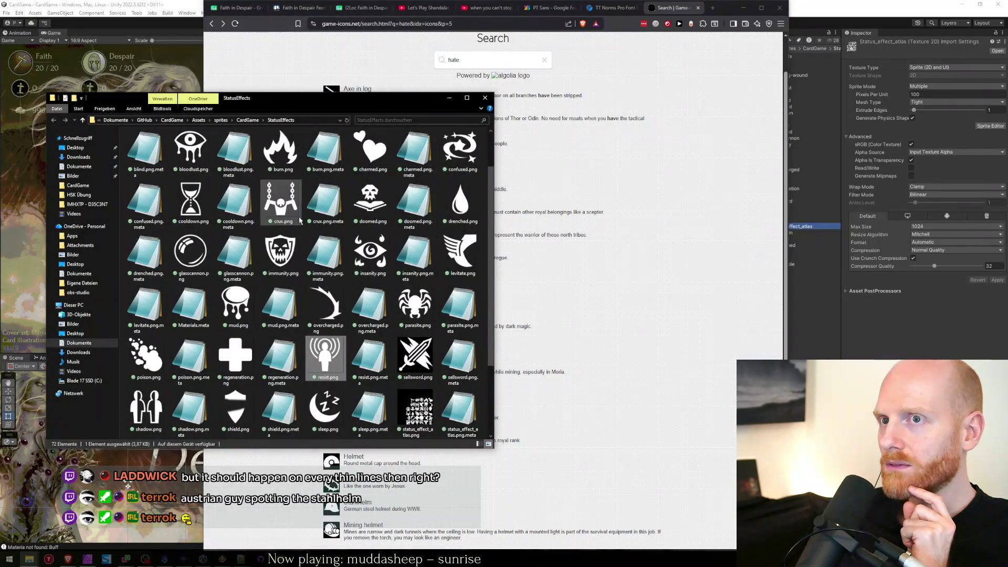
click(444, 2)
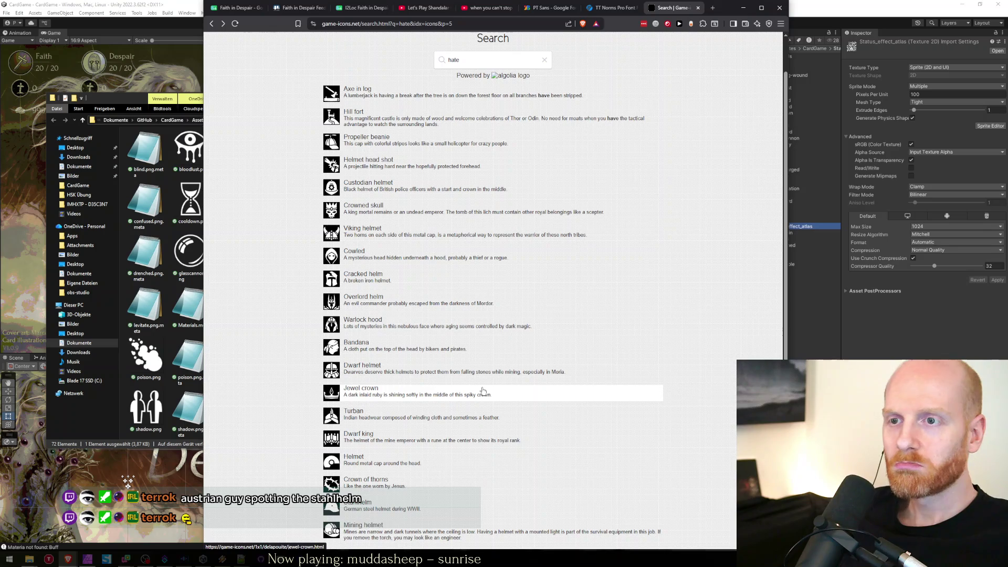
Go to results page 7 and check the Samus helmet icon before returning.
scroll(483, 391, down, 1)
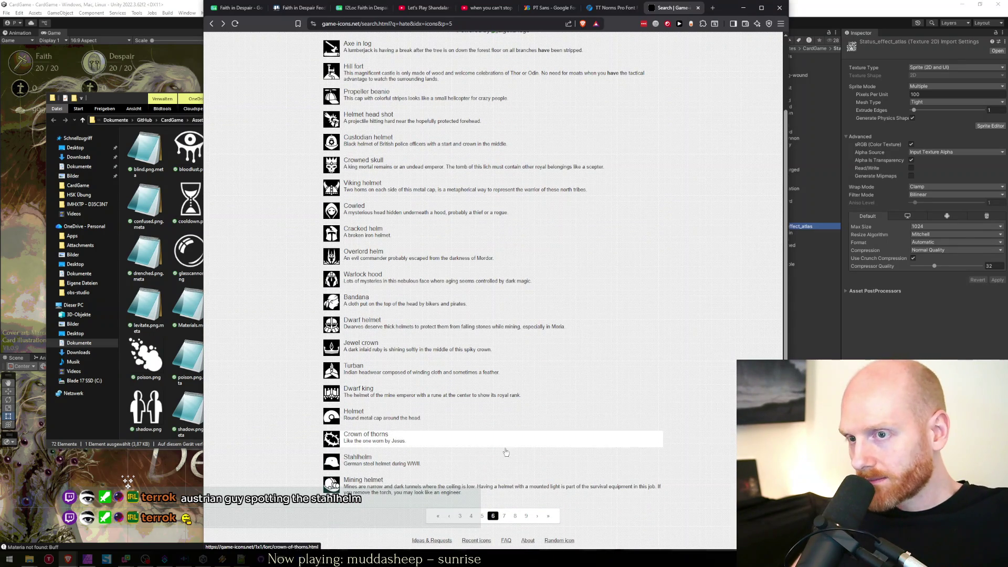
click(503, 515)
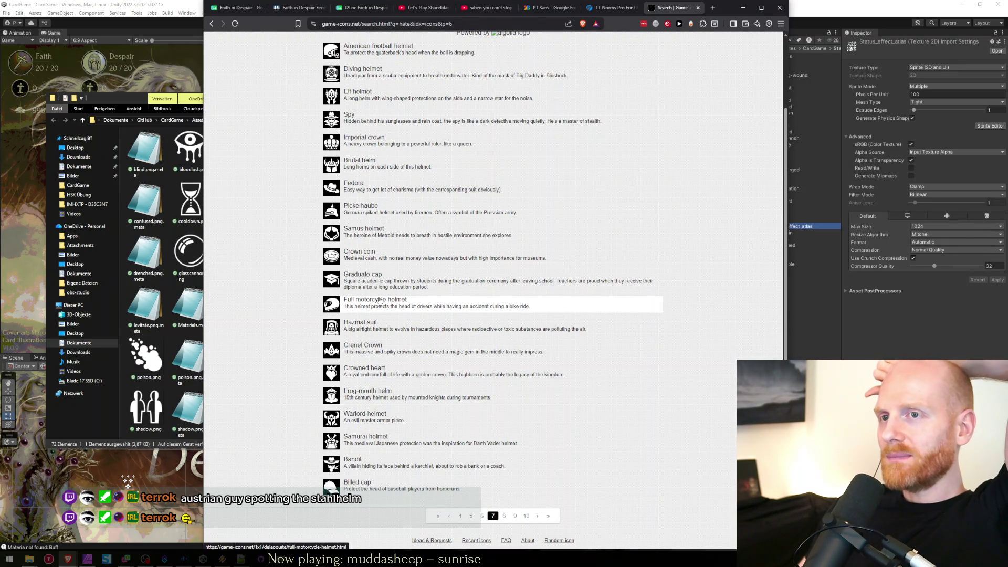
scroll(373, 303, up, 1)
click(372, 272)
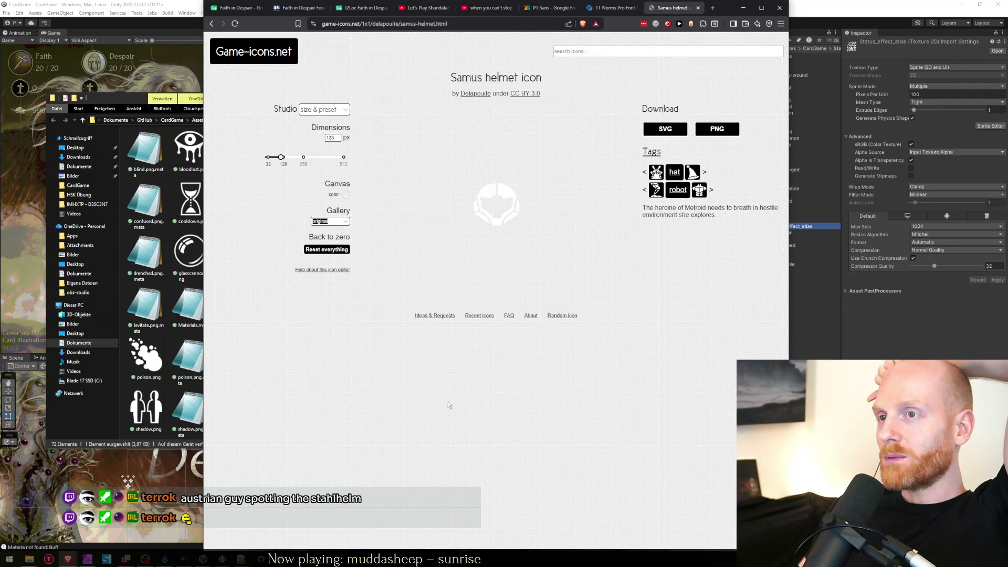
right_click(563, 289)
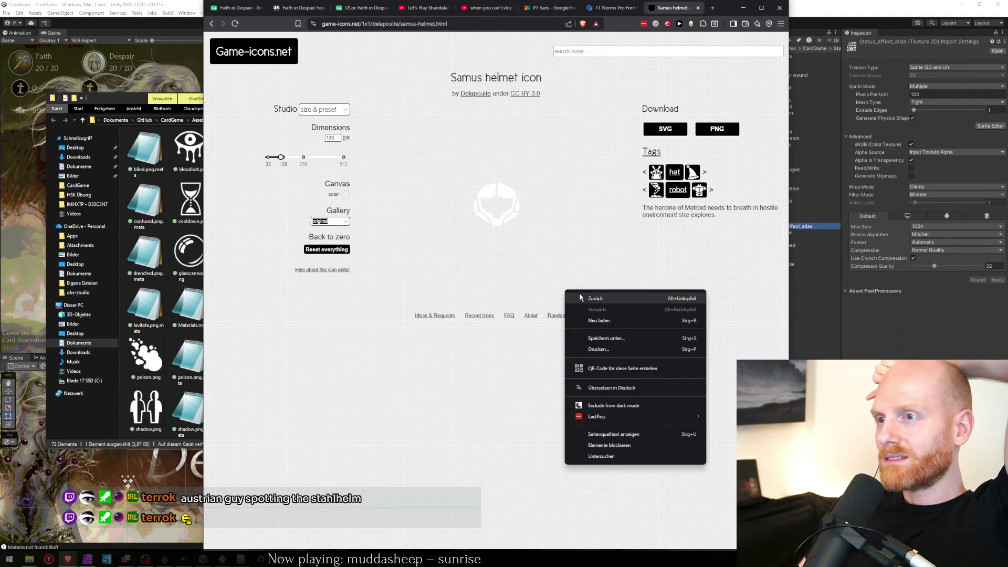
click(575, 295)
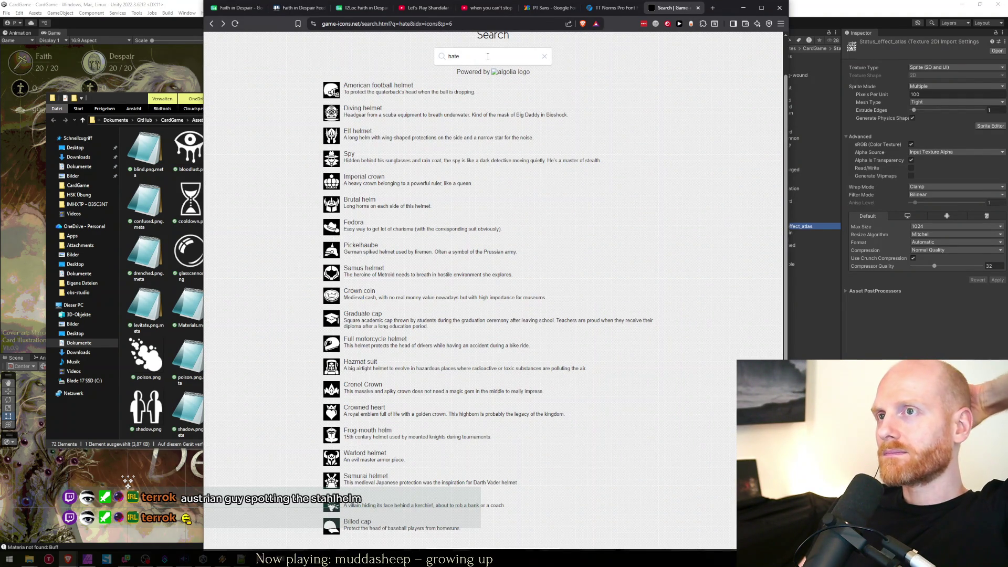
On page 8, view the Hood icon and keep it open in a background tab.
scroll(389, 394, down, 2)
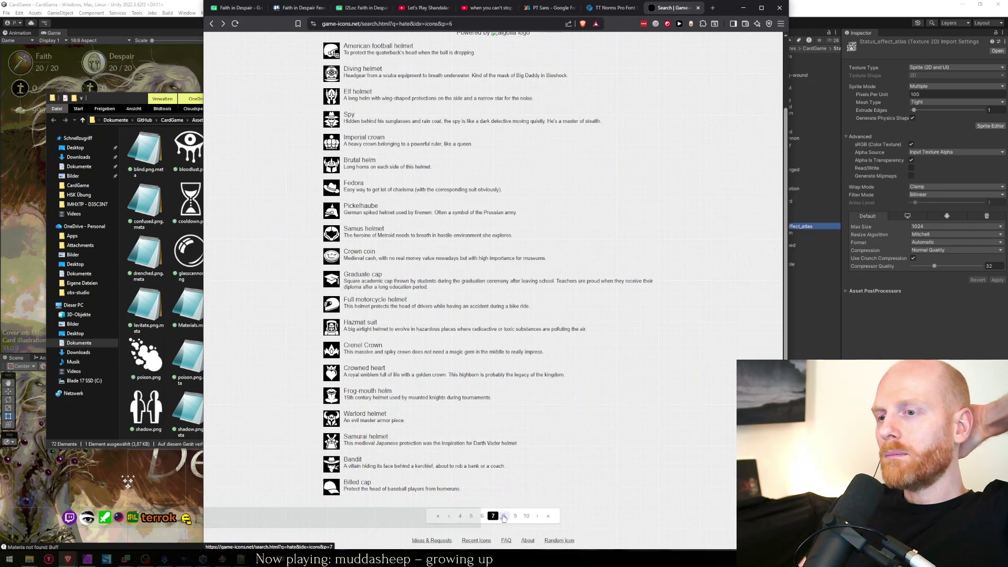
click(503, 516)
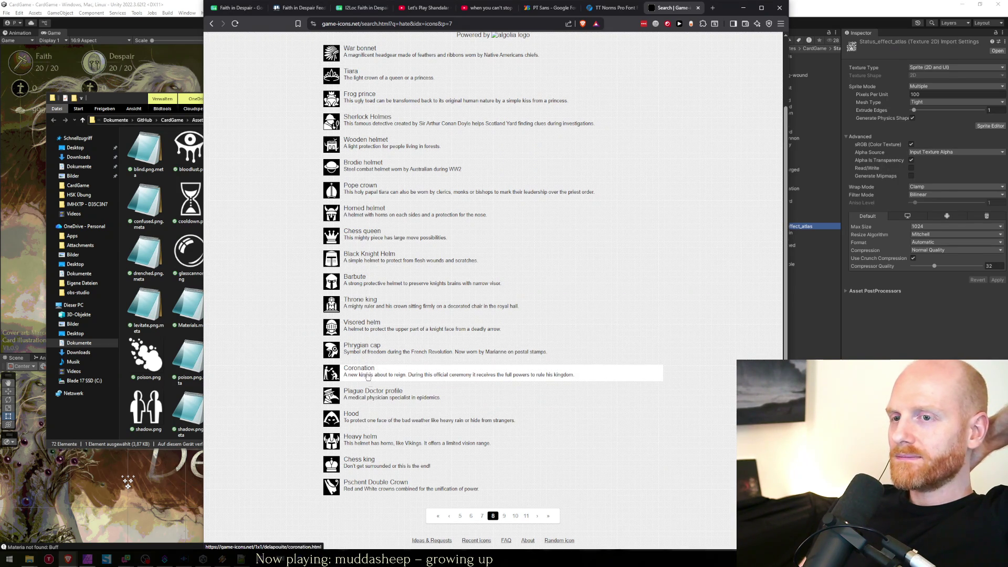
click(348, 417)
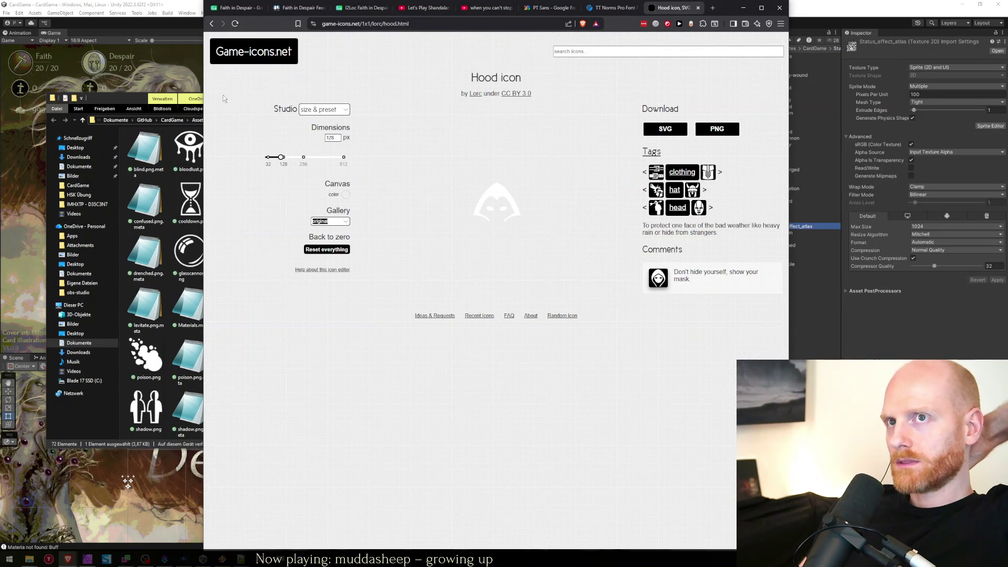
right_click(428, 281)
click(445, 291)
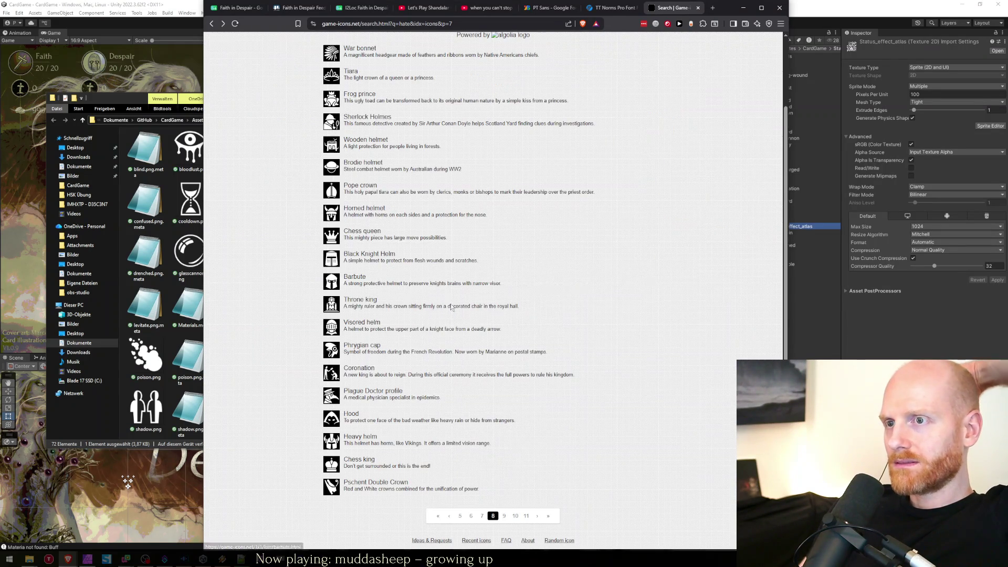
middle_click(350, 419)
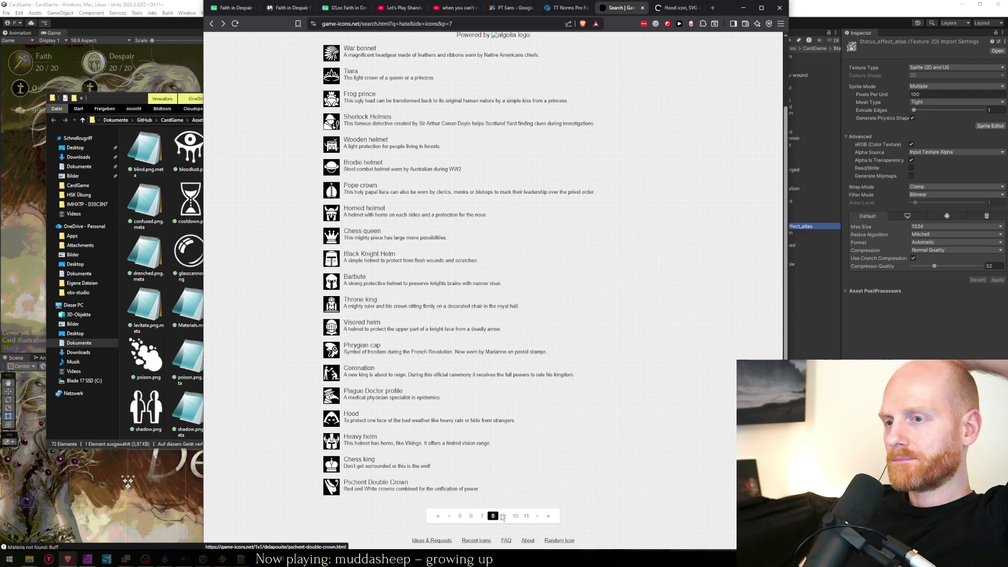
Advance to results pages 9 and 10, then enter 'despair' as a new search.
click(503, 516)
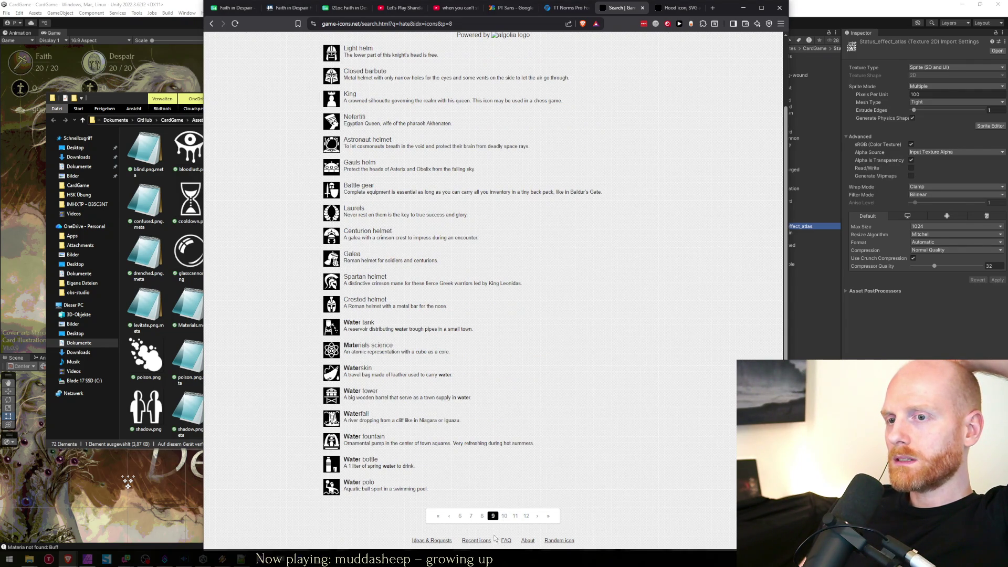
click(504, 518)
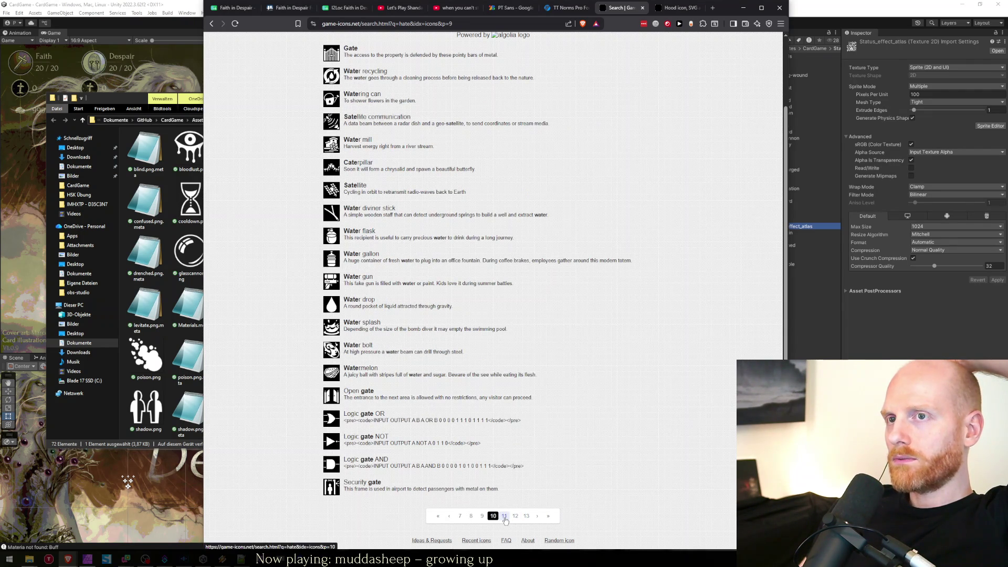
scroll(342, 70, up, 1)
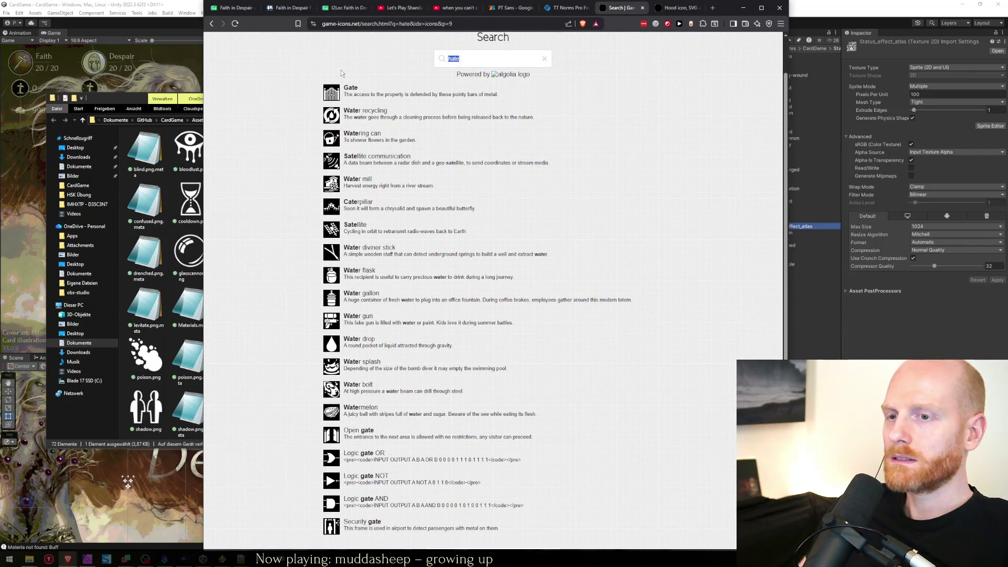
text(despair)
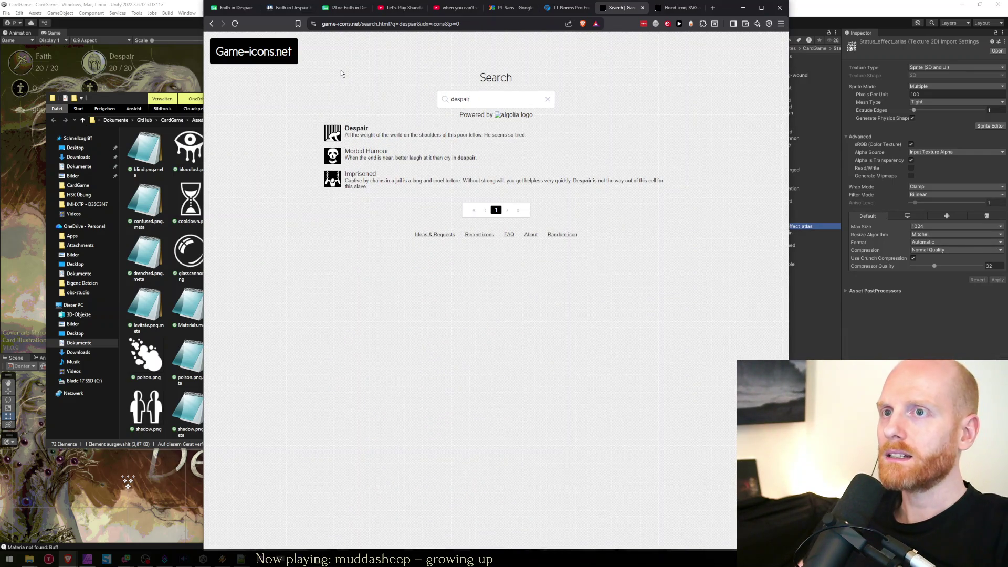
Open the Despair icon page and browse its 49 State & mood icons.
click(352, 132)
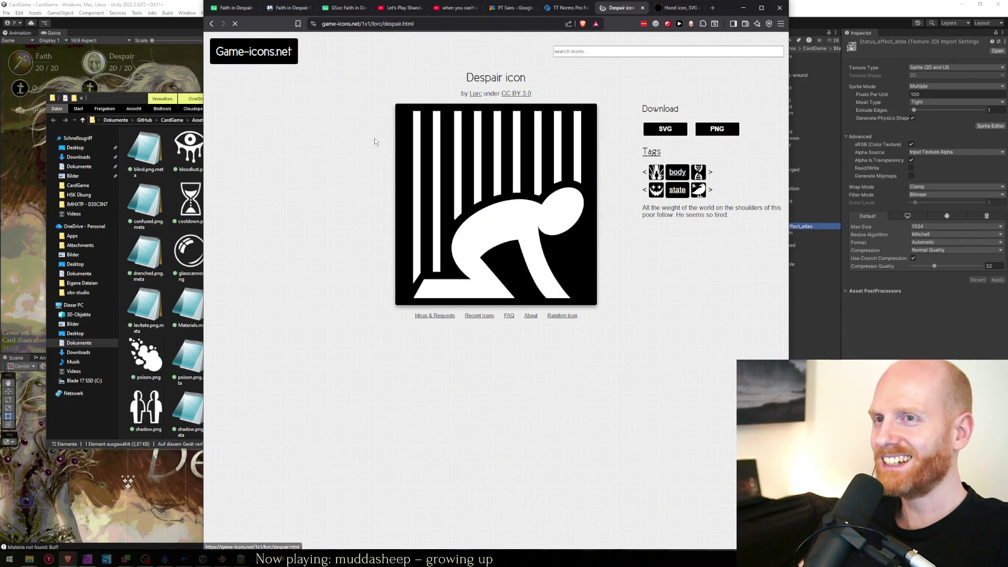
click(677, 190)
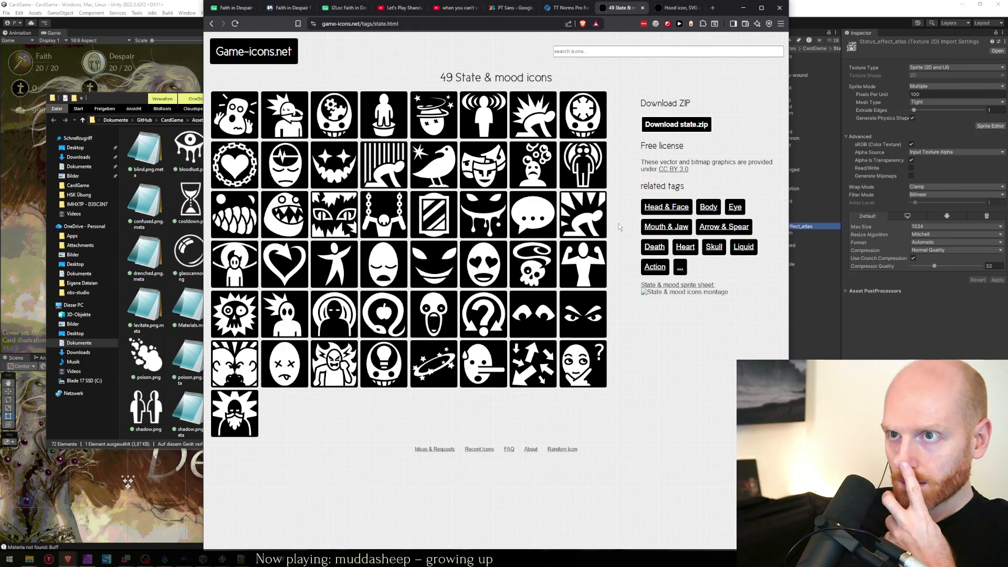
click(532, 118)
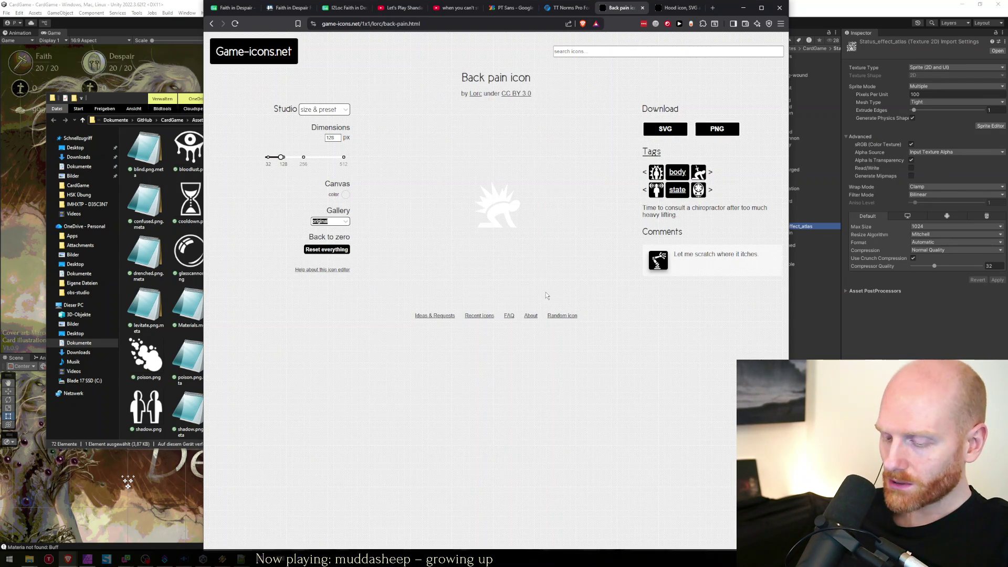
scroll(545, 292, up, 7)
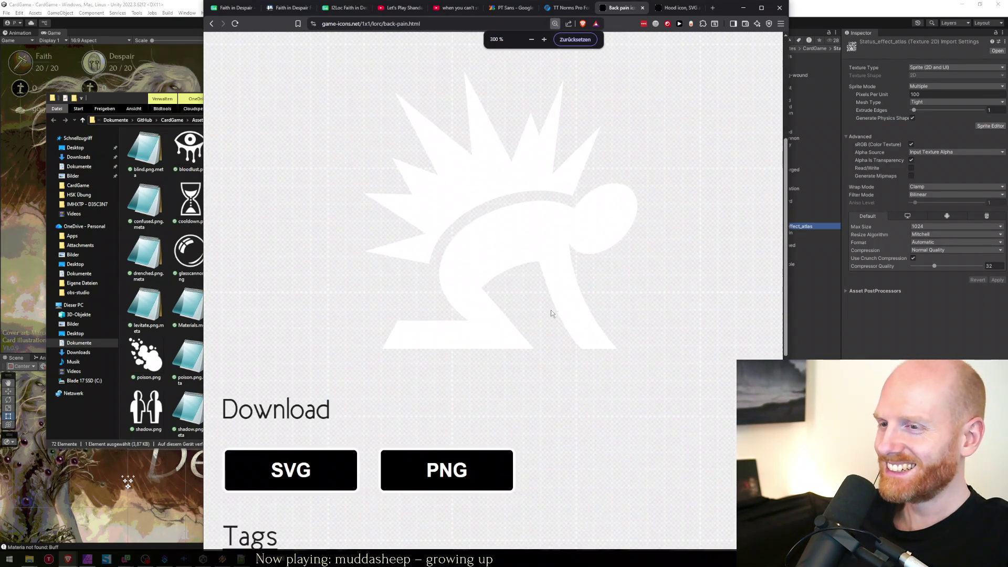
scroll(551, 312, up, 2)
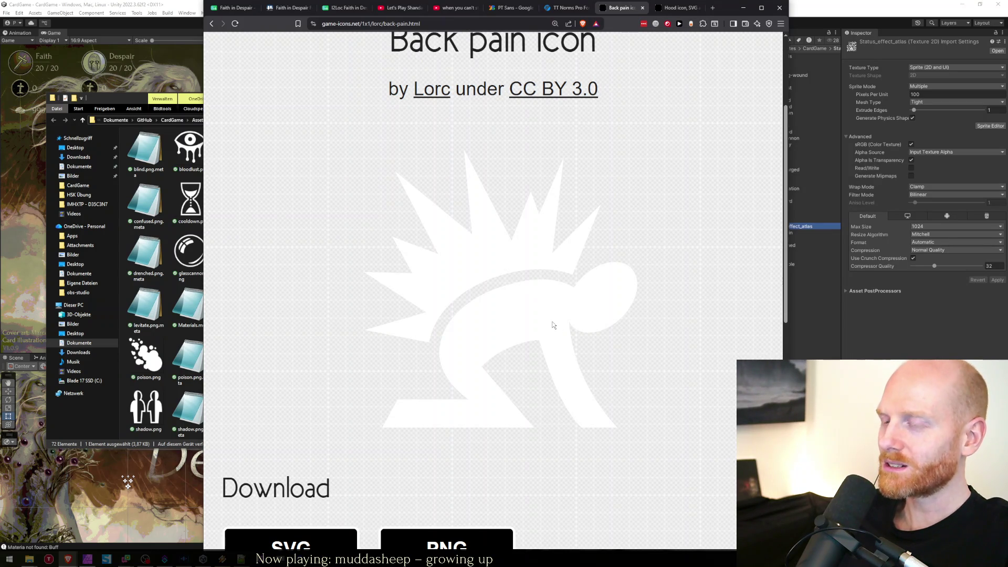
key(ctrl+0)
key(alt+Left)
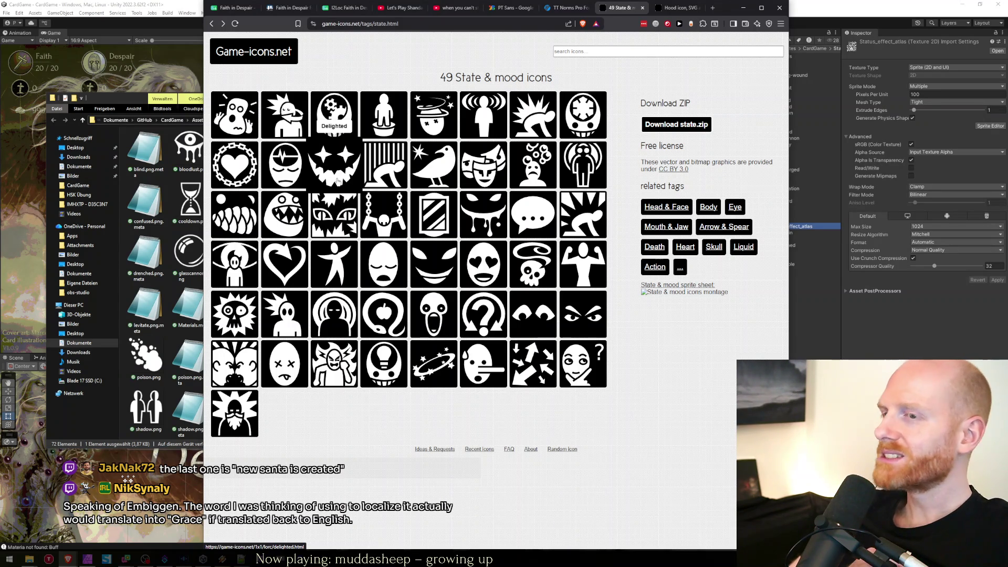
click(235, 412)
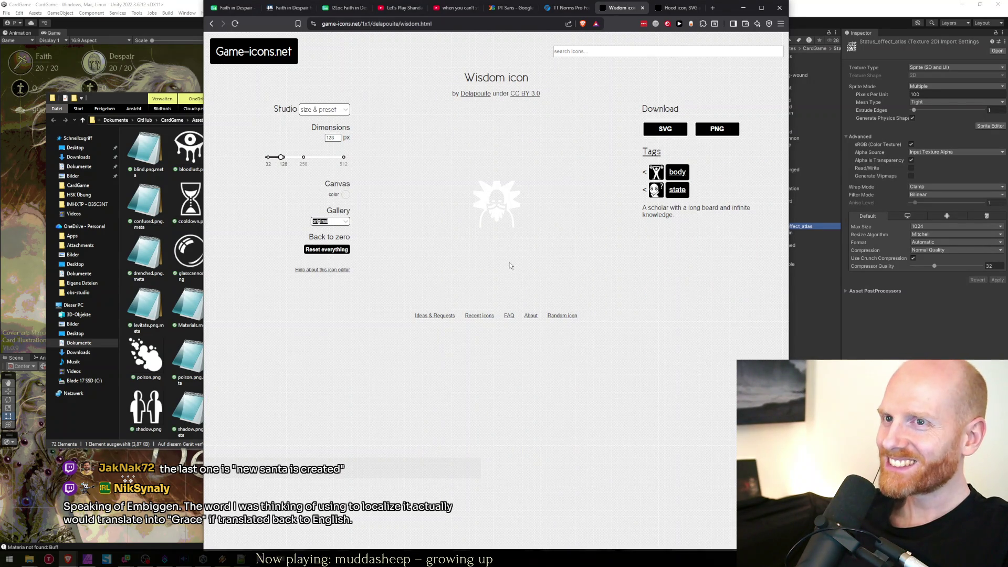
drag(282, 159, 342, 157)
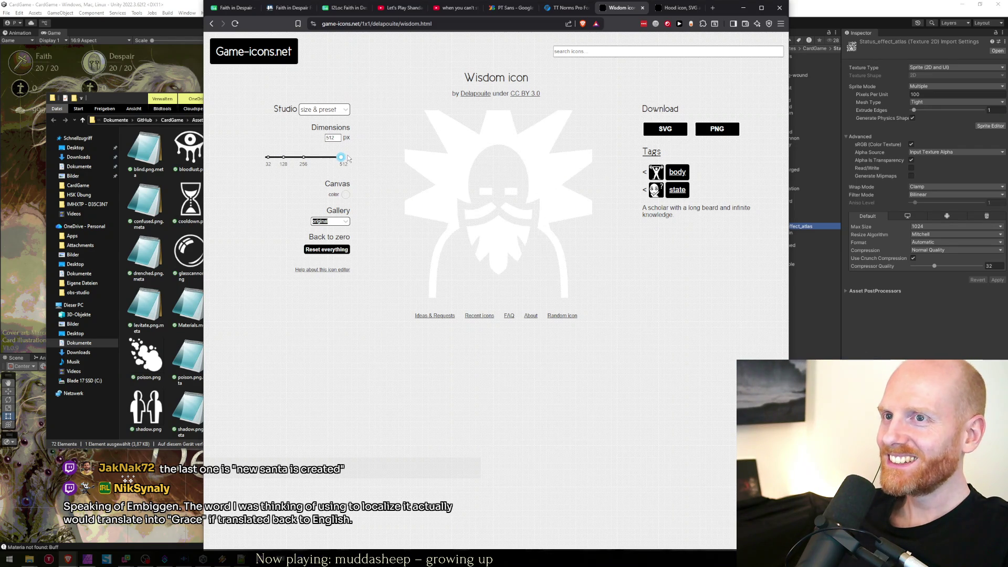
right_click(447, 351)
click(462, 359)
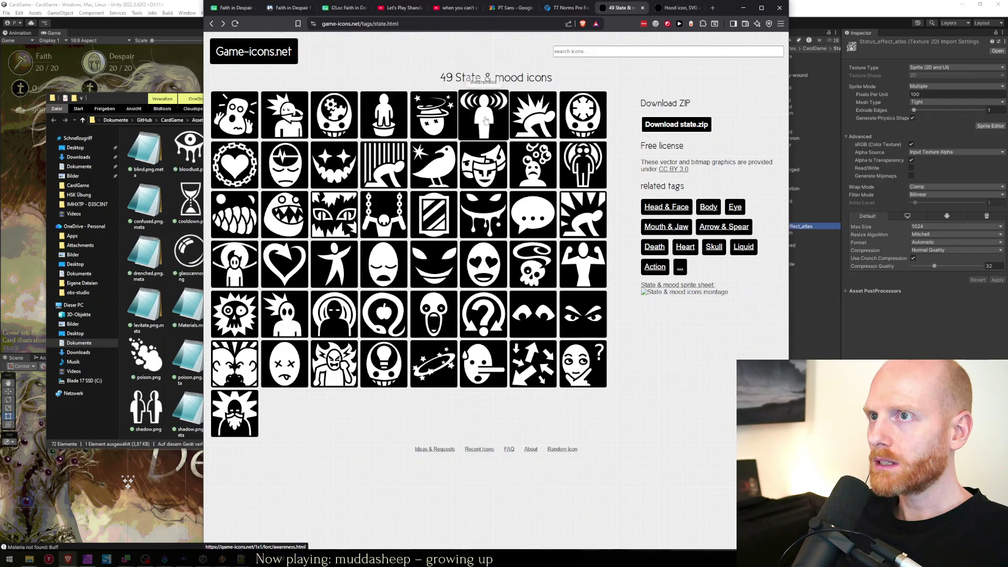
middle_click(440, 326)
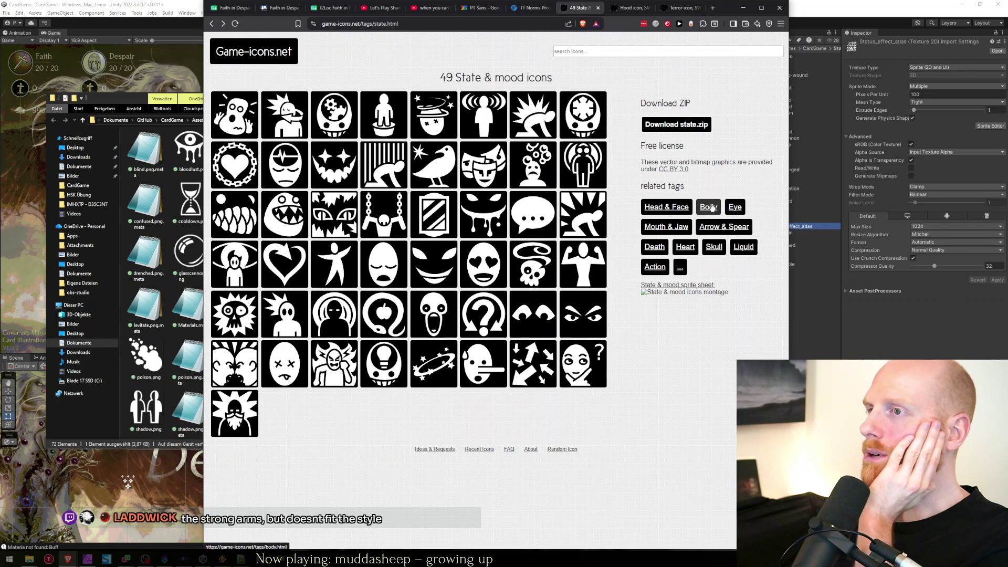
click(680, 208)
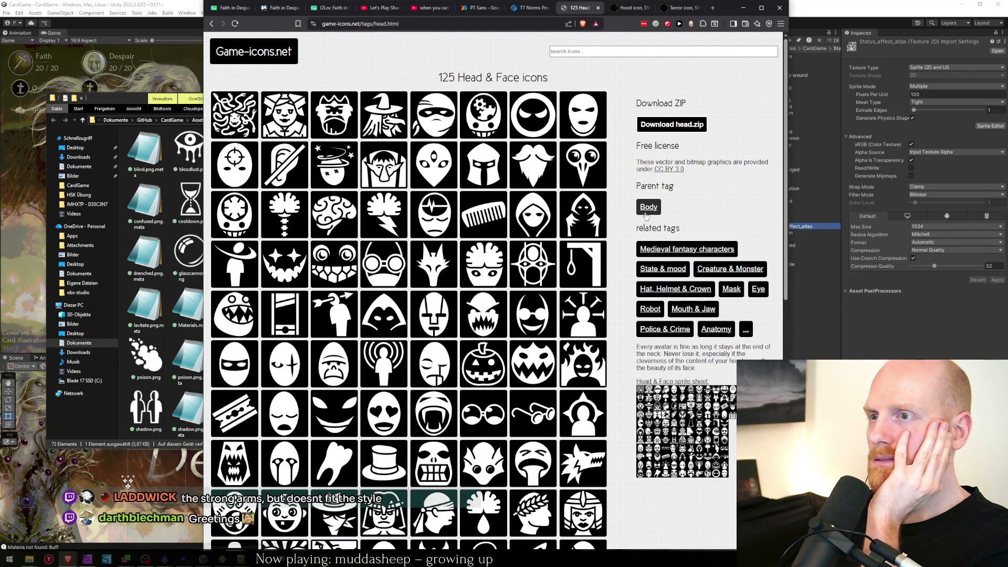
click(625, 9)
drag(283, 157, 361, 160)
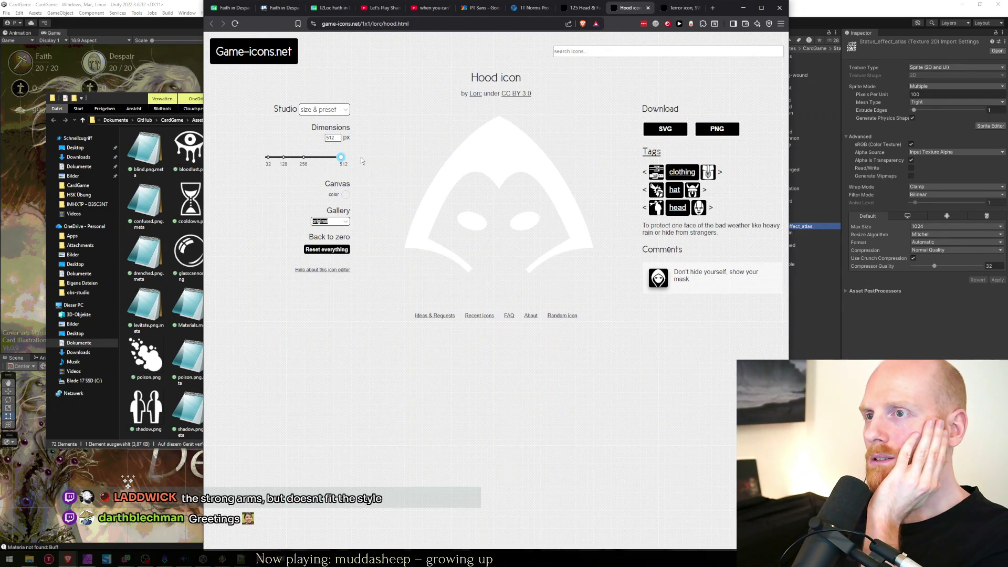
click(680, 4)
key(ctrl+w)
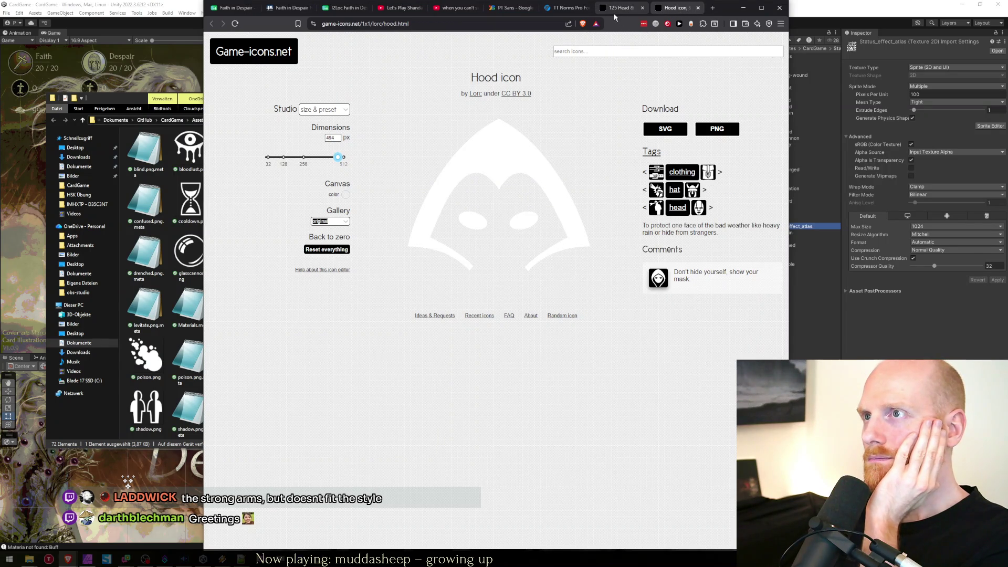
click(616, 10)
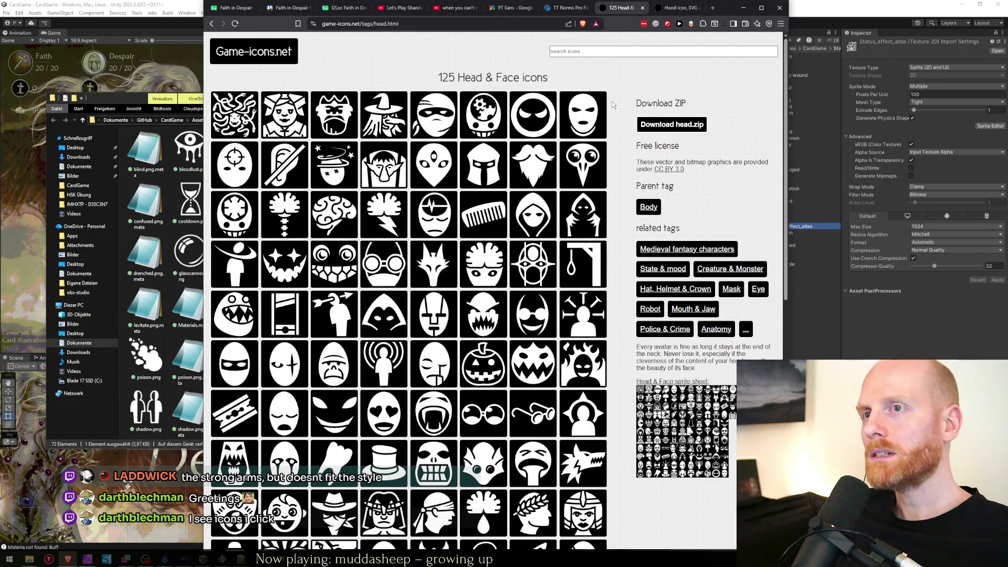
key(ctrl+shift+t)
key(ctrl+shift+Tab)
key(ctrl+shift+Tab)
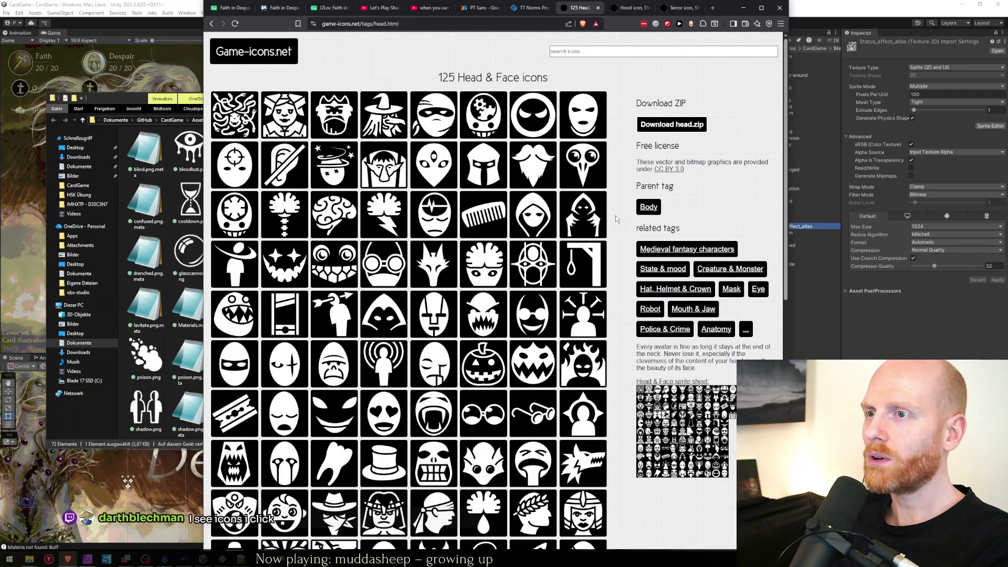
scroll(615, 215, down, 2)
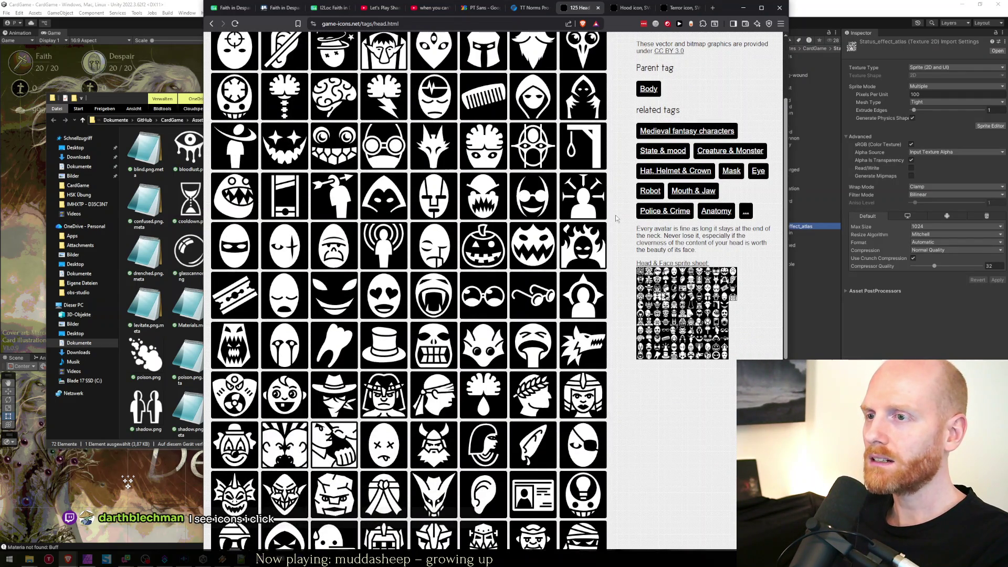
scroll(615, 215, down, 3)
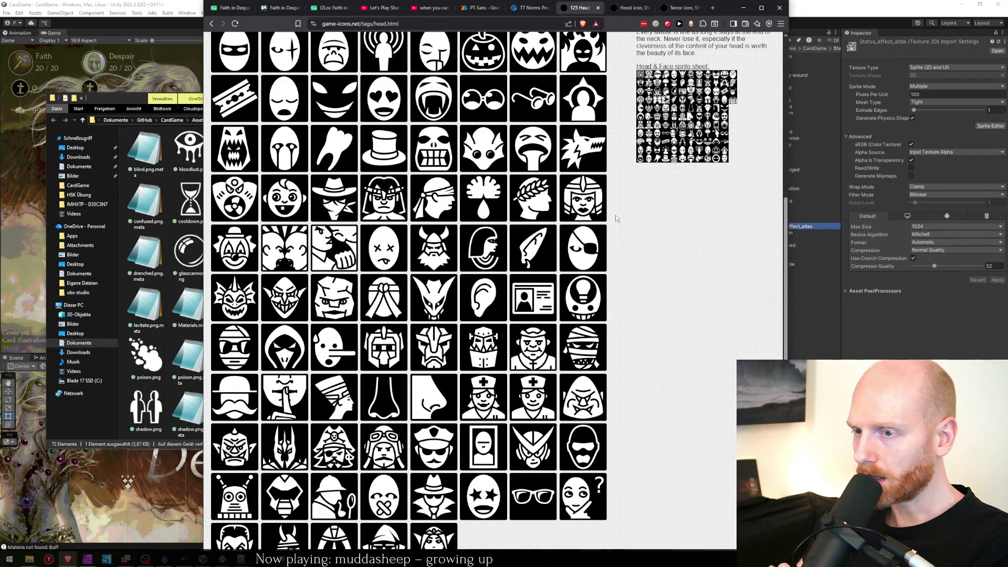
scroll(616, 218, down, 2)
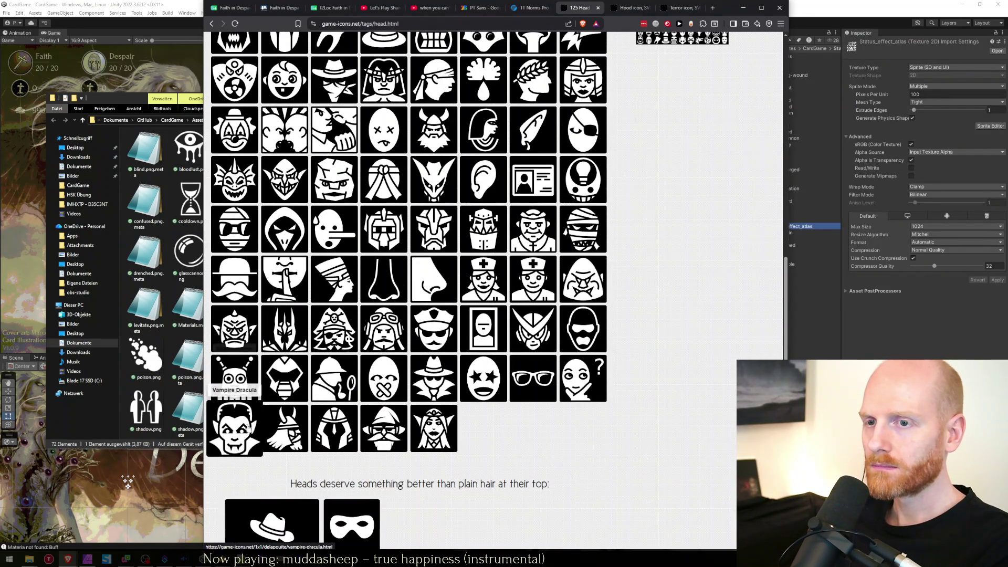
scroll(659, 320, up, 4)
scroll(659, 318, up, 2)
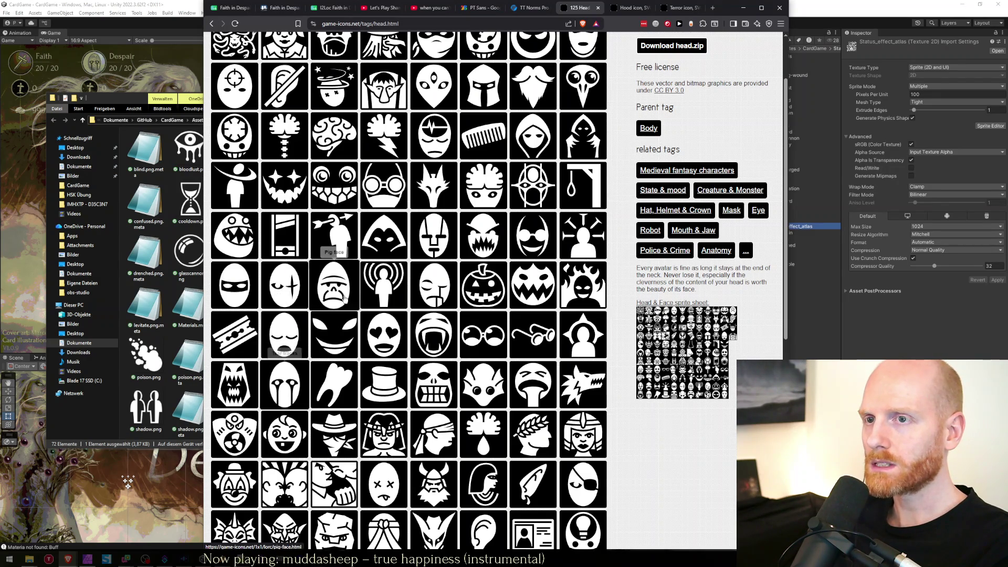
scroll(413, 312, up, 2)
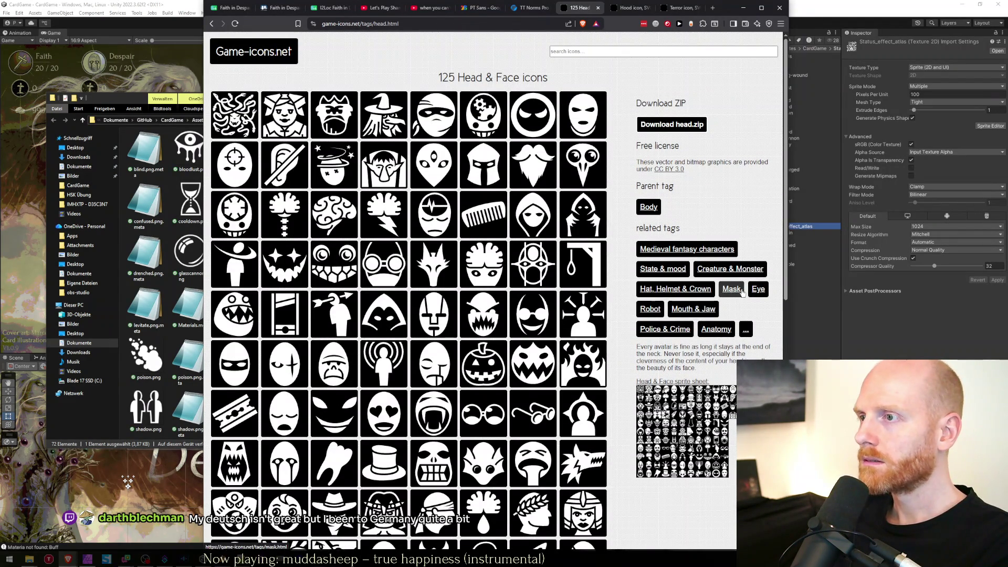
Open the 67-icon Eye collection and pick the Tired eye icon.
click(759, 291)
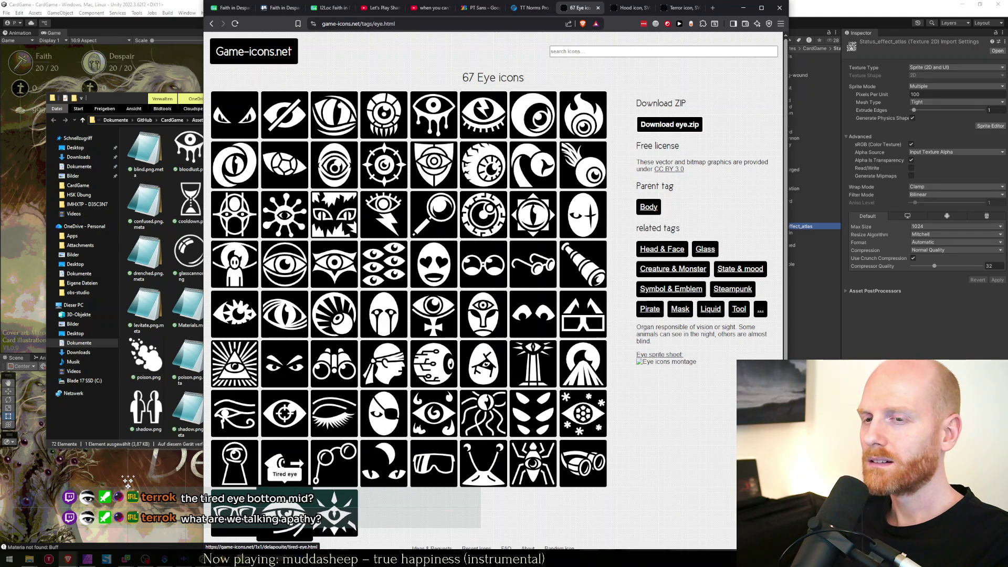
click(296, 523)
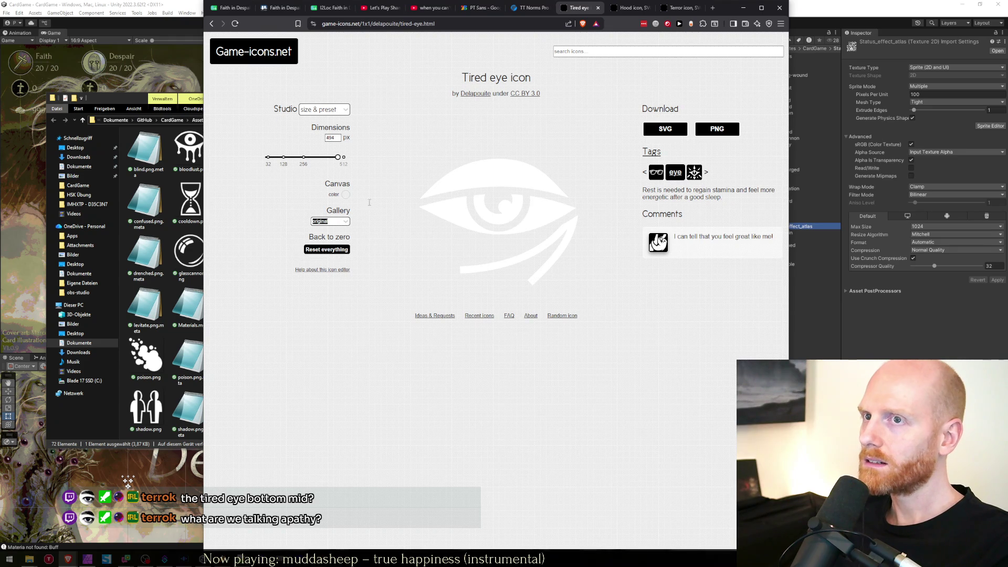
Bring up the StatusEffects folder and select a file there.
click(123, 105)
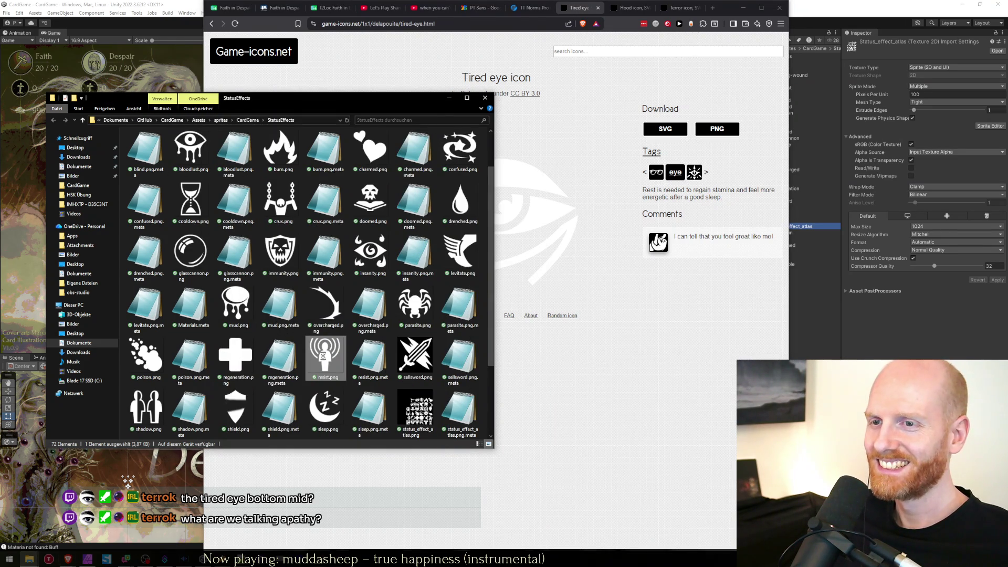
right_click(323, 356)
click(309, 300)
text(ap)
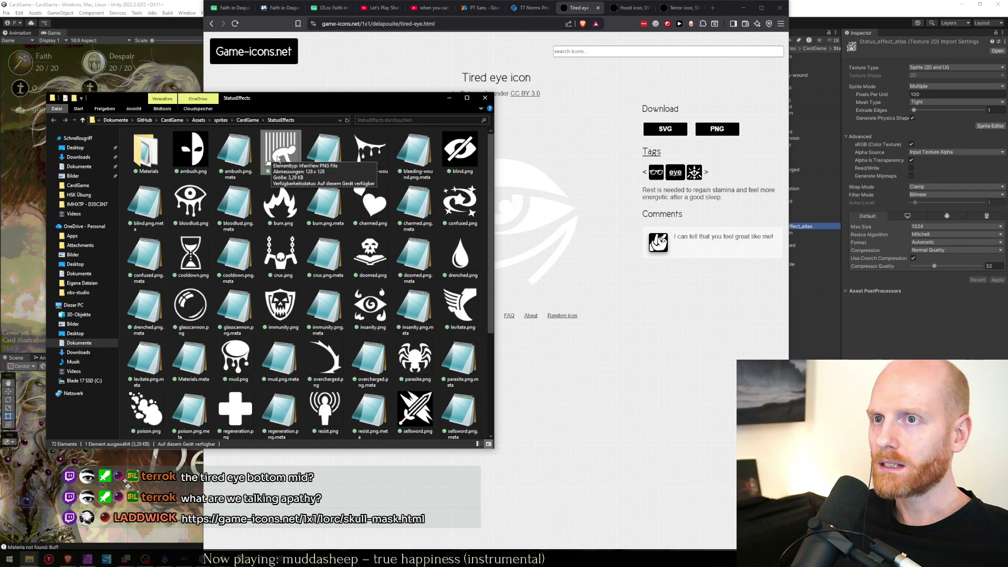
Download the Tired eye icon at 128 px as apathy.png on the Desktop.
key(alt+Tab)
text(128)
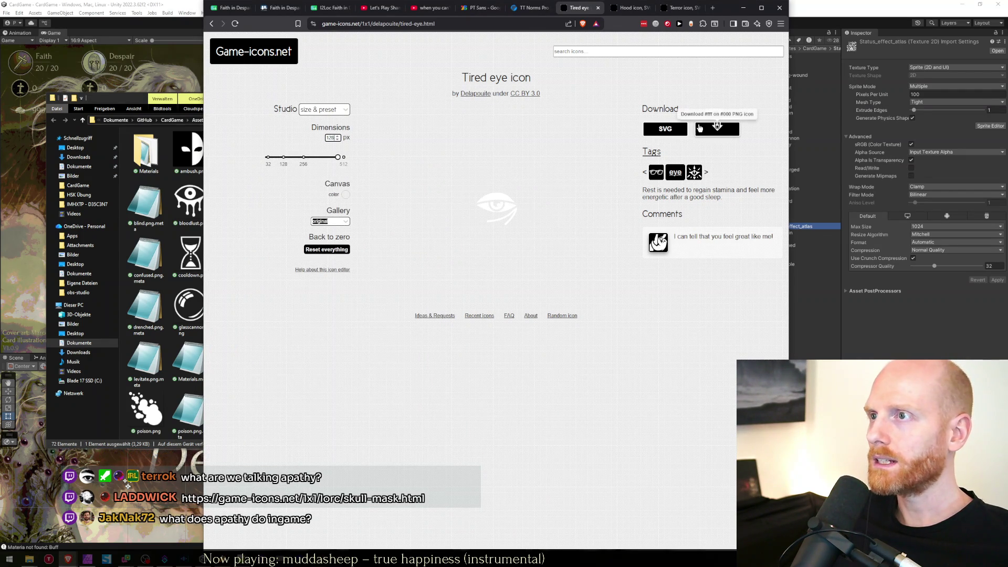
click(716, 129)
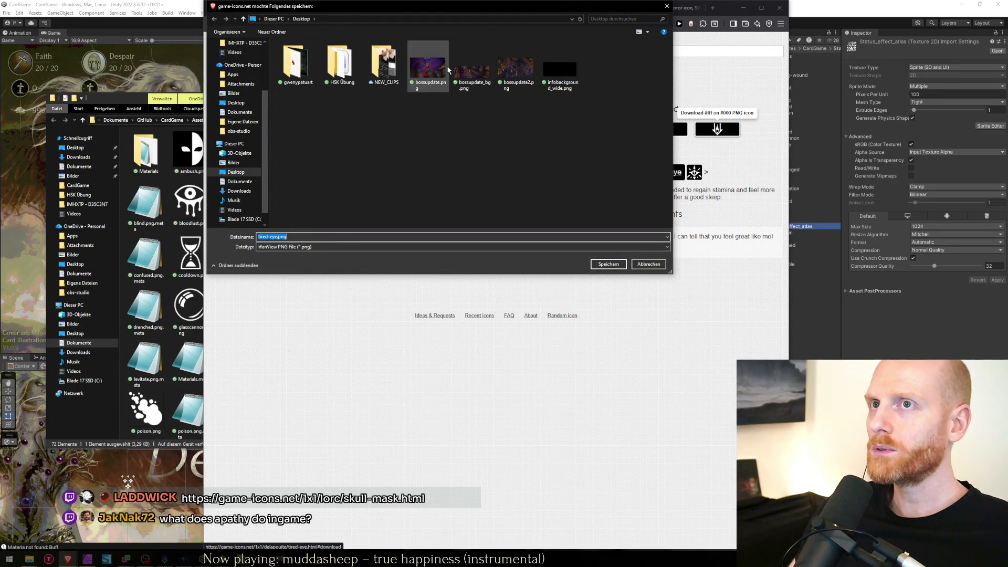
drag(434, 9, 459, 128)
text(apathy)
key(Return)
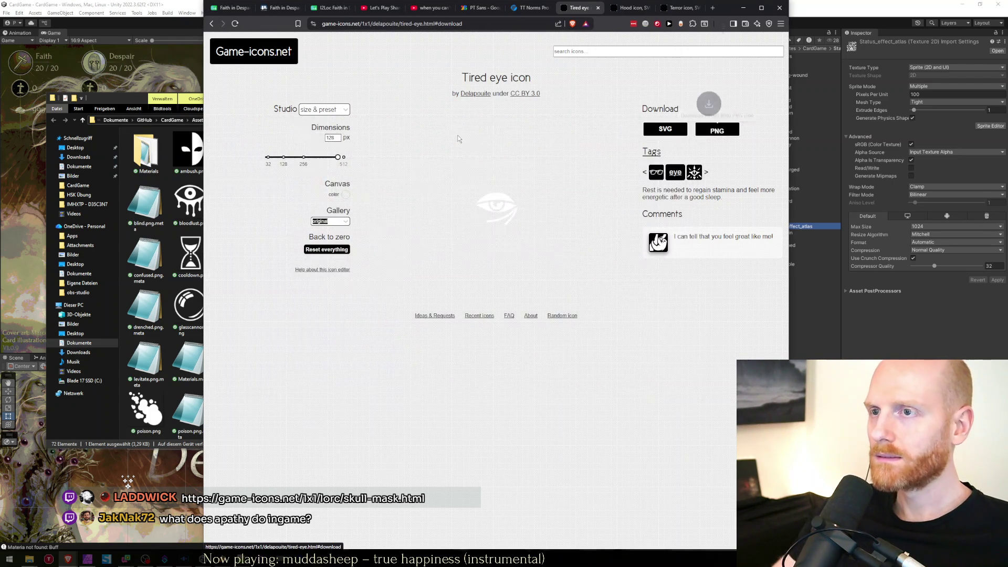
Open the download folder and bring Affinity Photo forward.
click(685, 42)
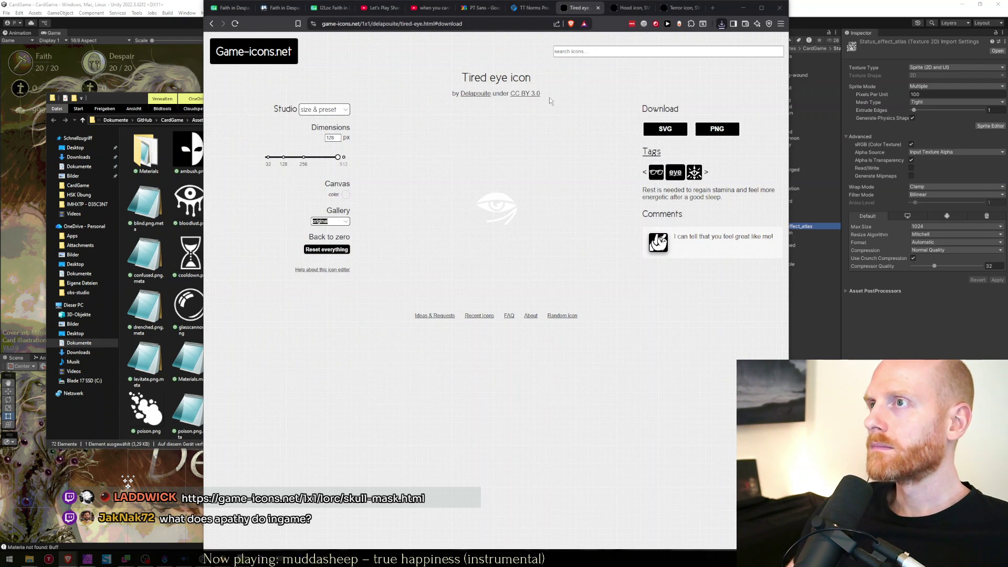
click(94, 560)
key(alt+Tab)
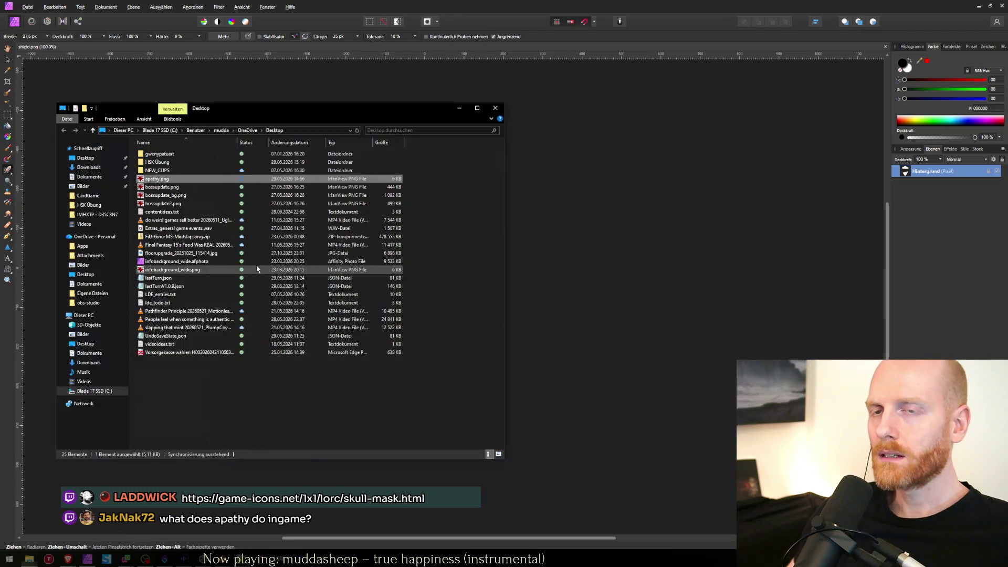
Open apathy.png in Affinity Photo and undo the stray edit on shield.png.
drag(160, 183, 589, 37)
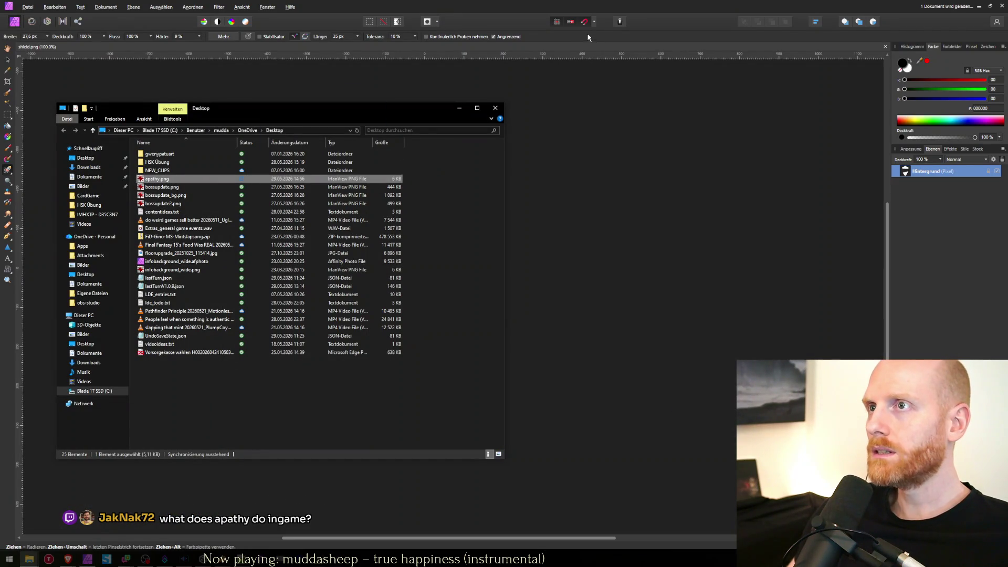
click(288, 79)
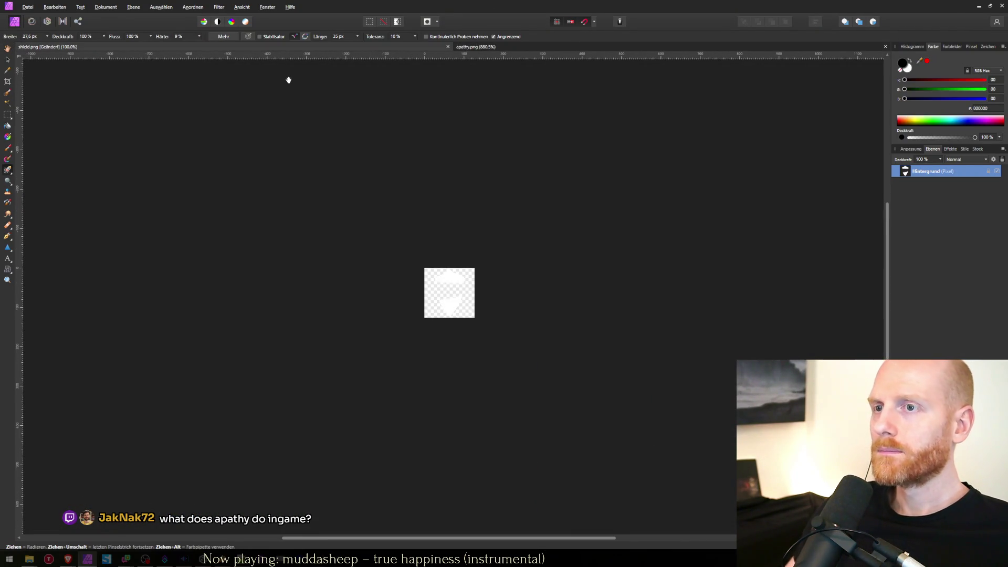
key(ctrl+z)
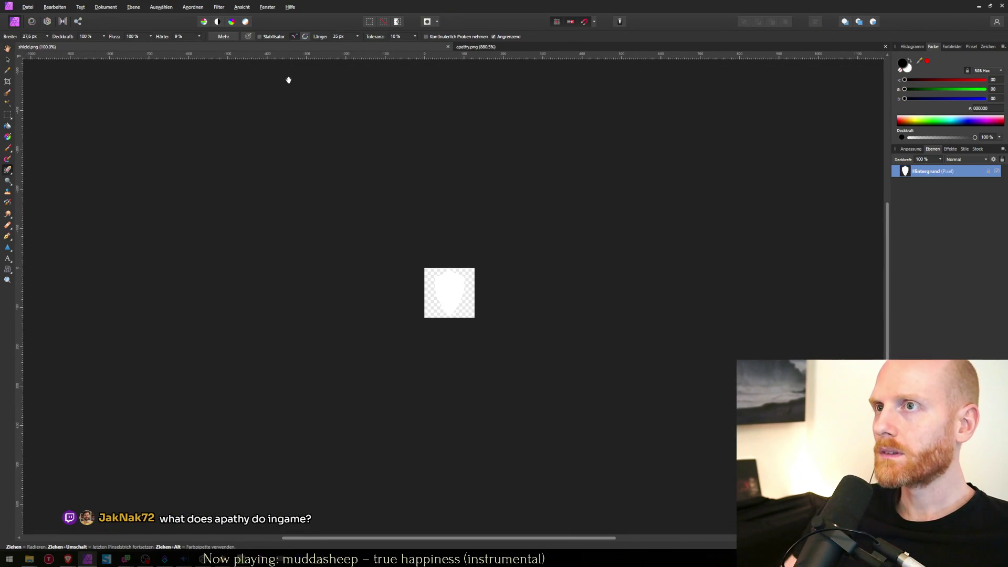
View the 128 × 128 eye icon fitted, then at 100%, and return to Unity.
key(h)
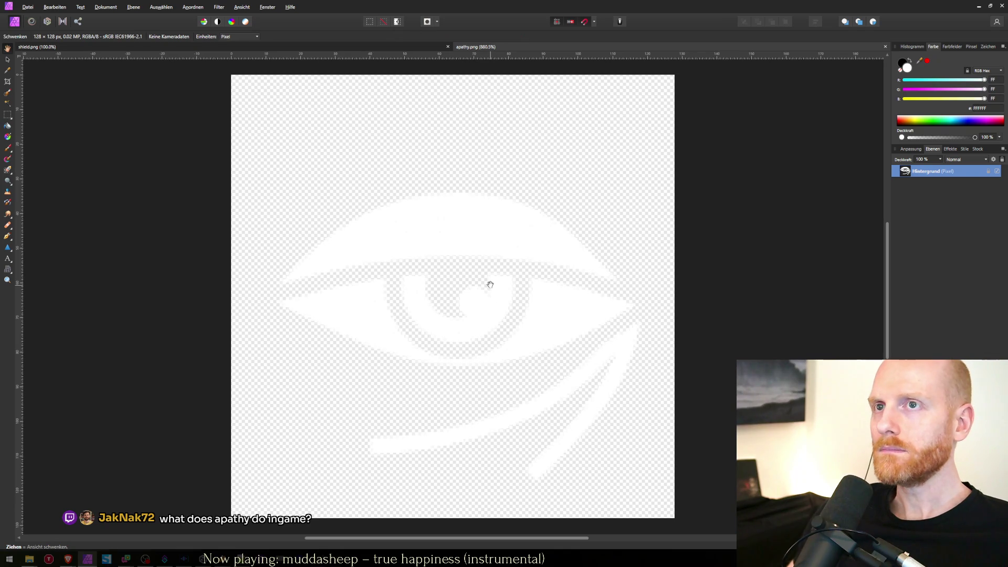
click(134, 7)
click(143, 5)
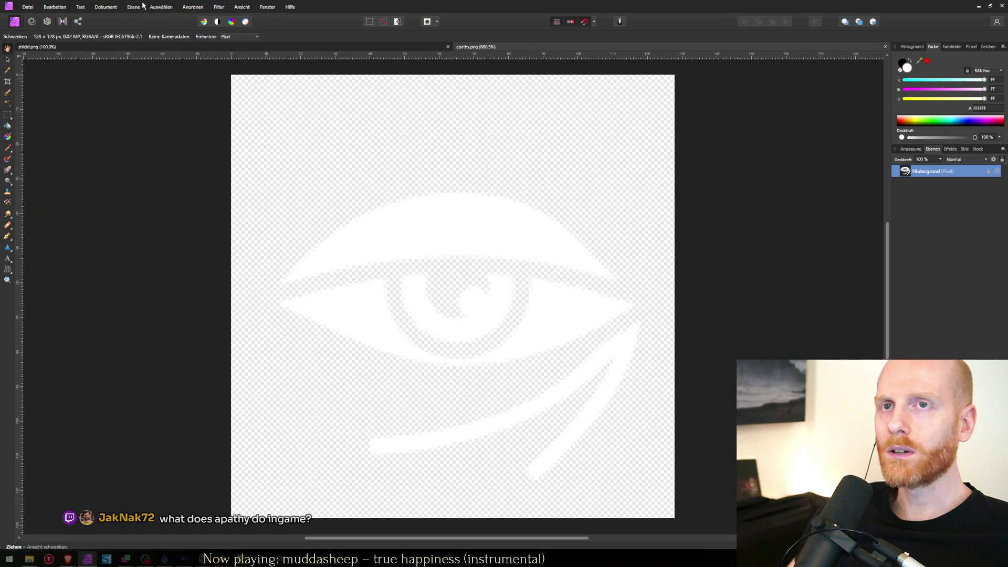
key(ctrl+1)
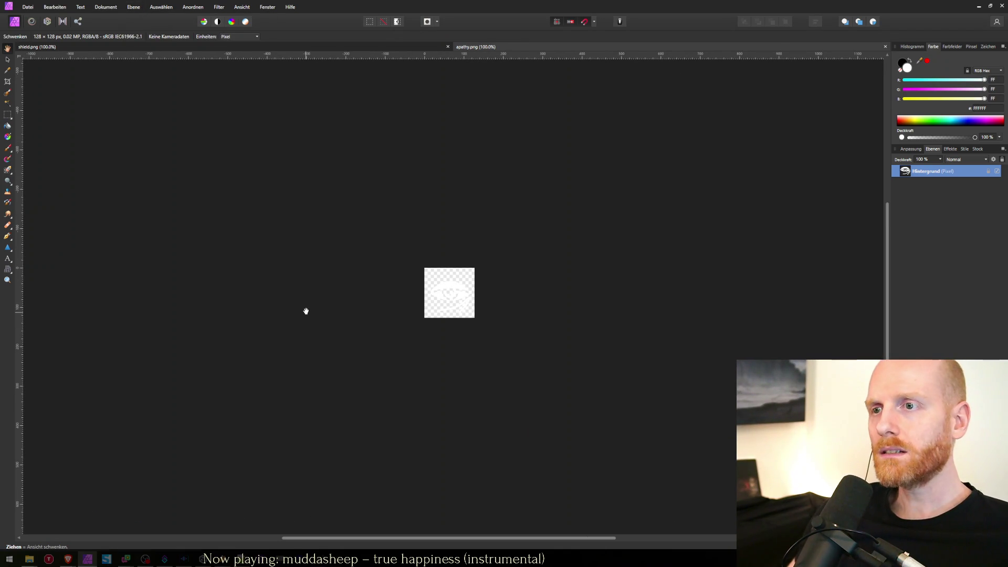
click(979, 6)
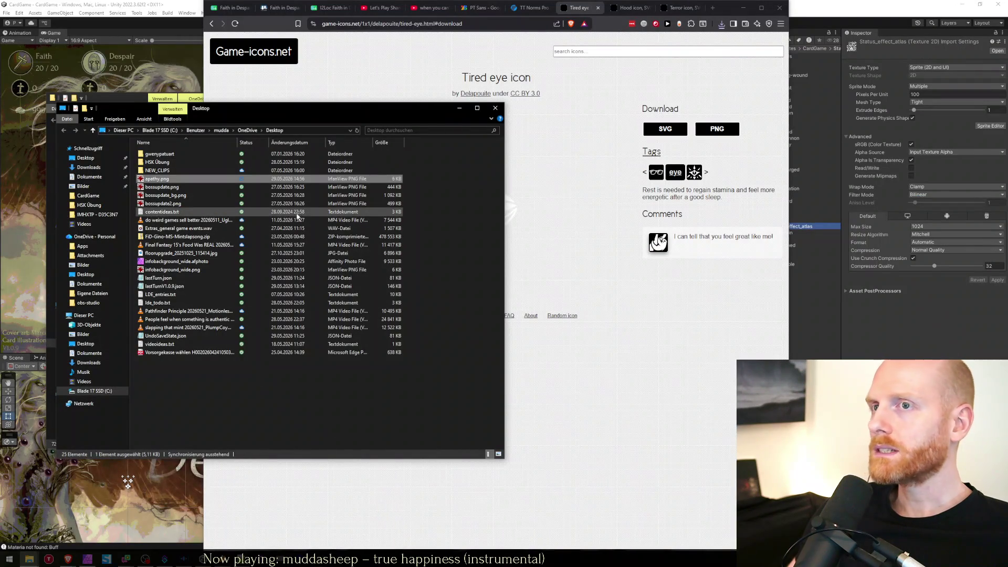
click(795, 260)
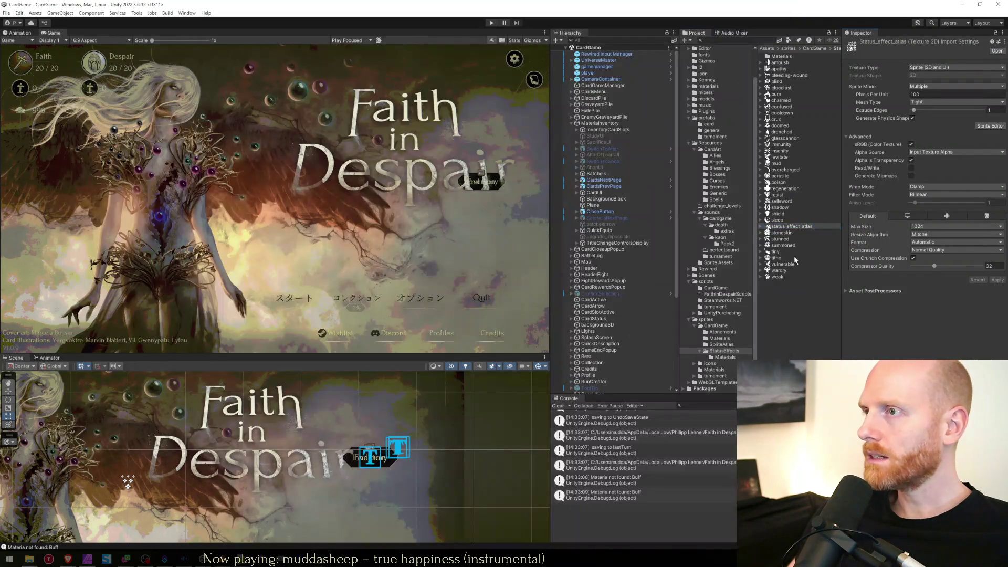
Reveal the apathy sprite in Explorer and replace it with the downloaded apathy.png.
click(780, 68)
right_click(780, 68)
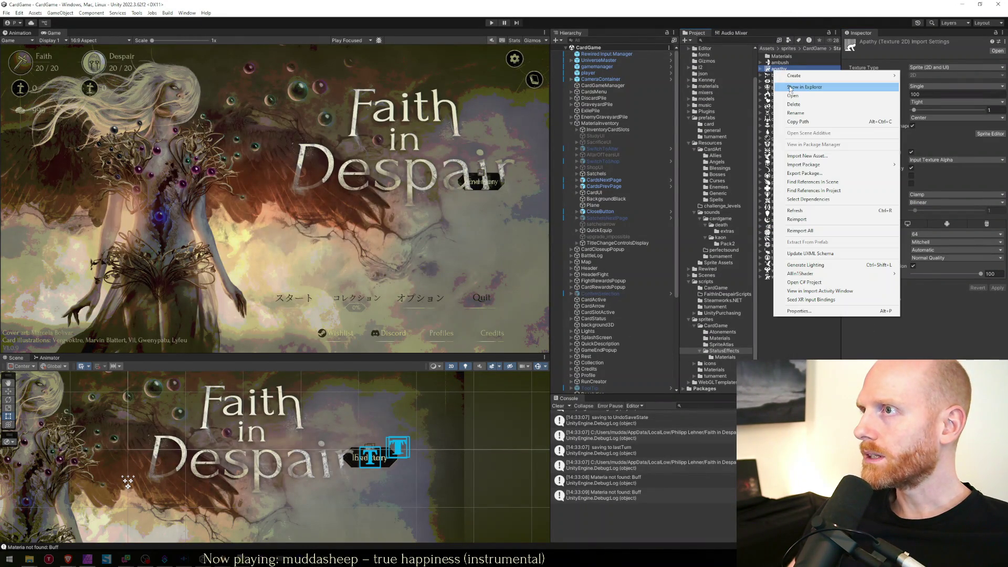
click(793, 89)
click(370, 256)
key(ctrl+v)
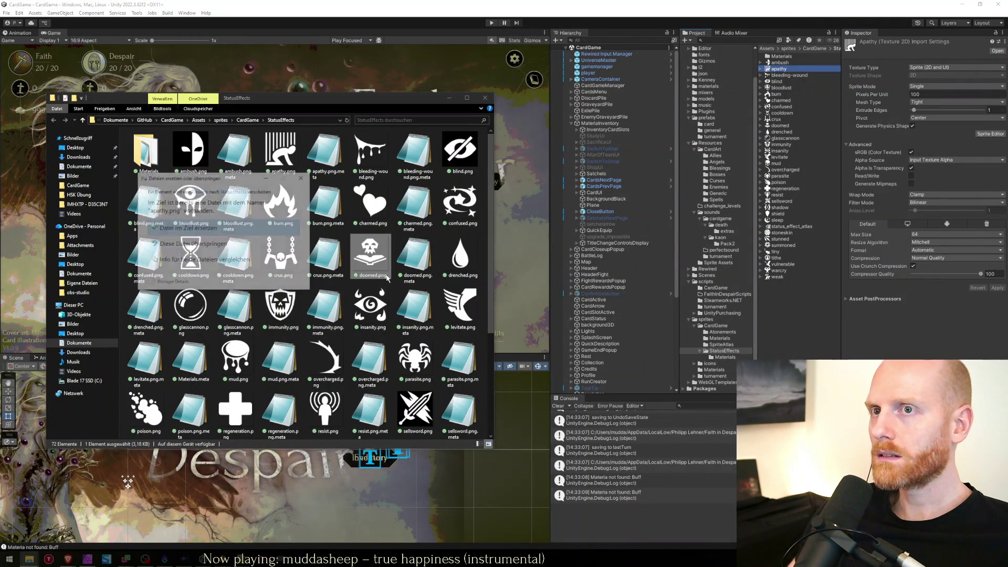
click(184, 231)
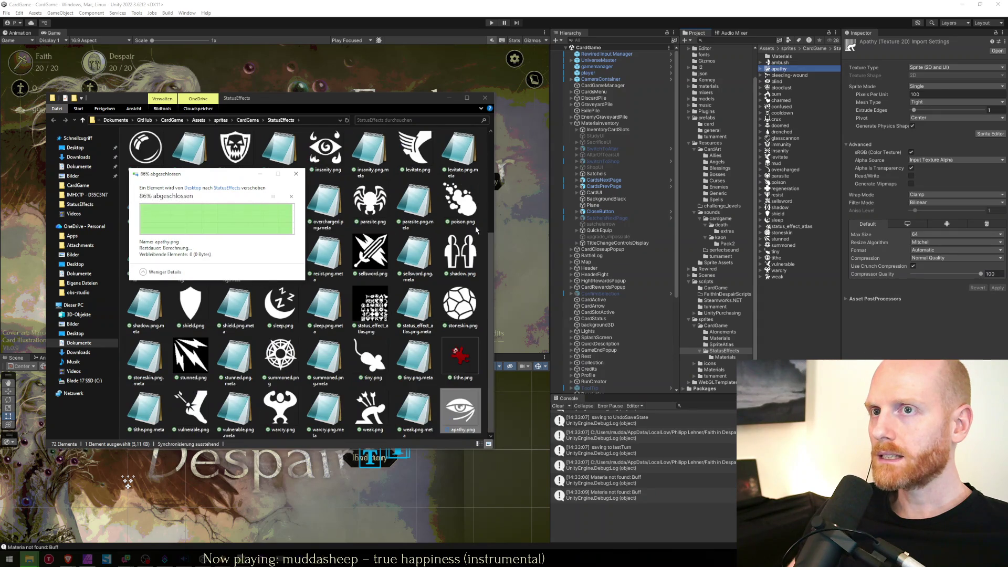
Select the status effect atlas in the Project panel and open its context menu.
click(780, 226)
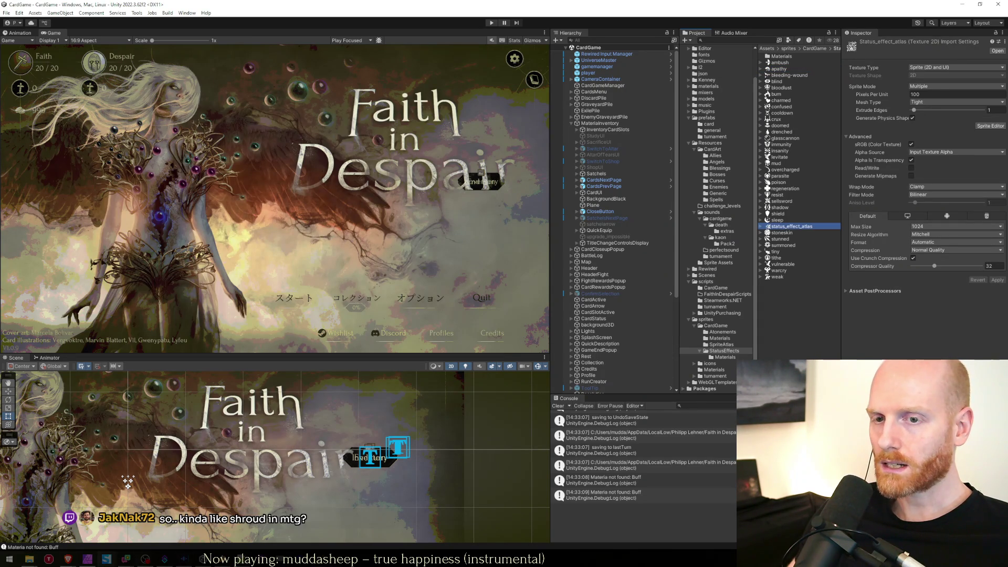
click(87, 558)
key(alt+Tab)
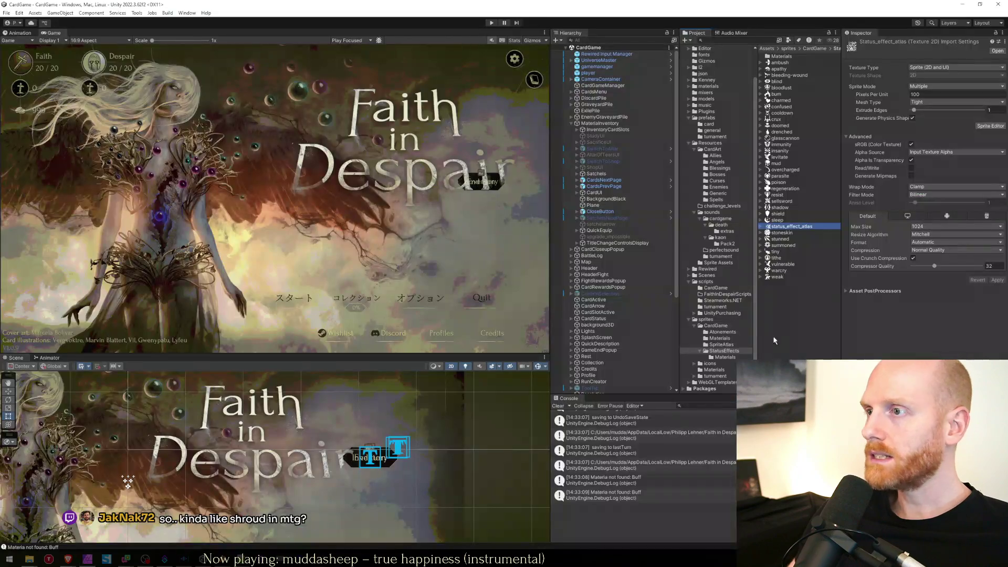
key(alt+Tab)
key(alt+Tab)
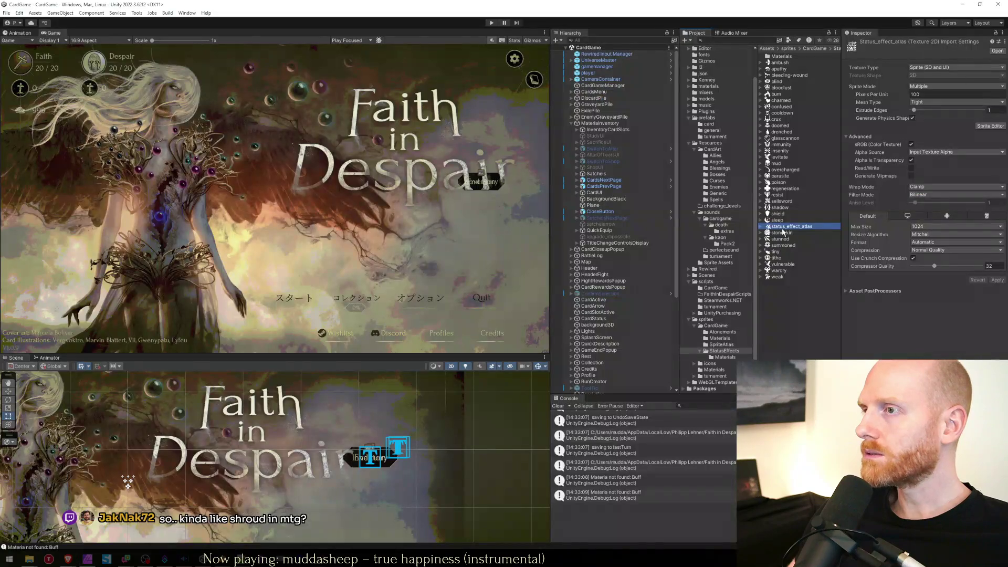
right_click(794, 229)
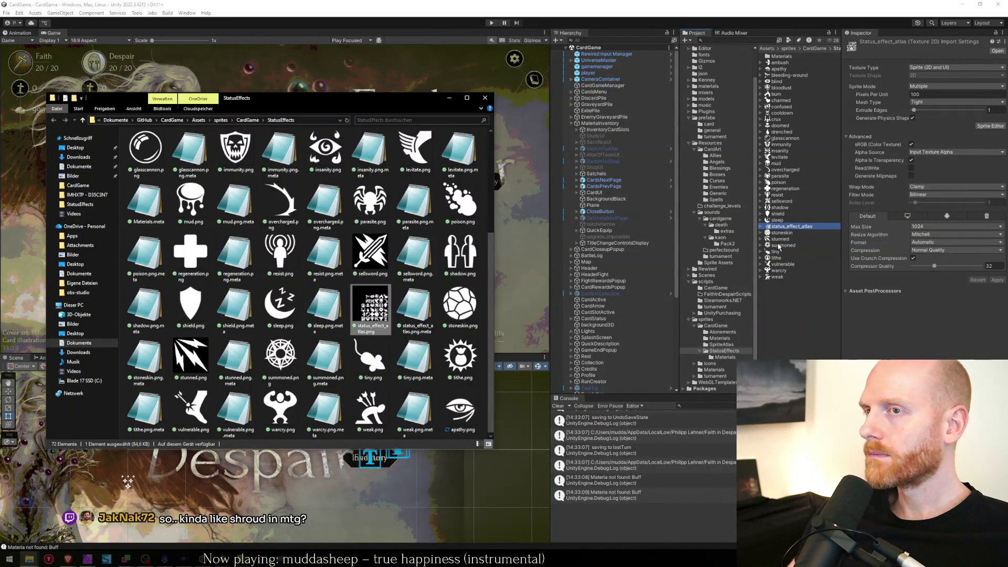
Undo the atlas image accidentally dropped into shield.png.
key(alt+Tab)
key(alt+Tab)
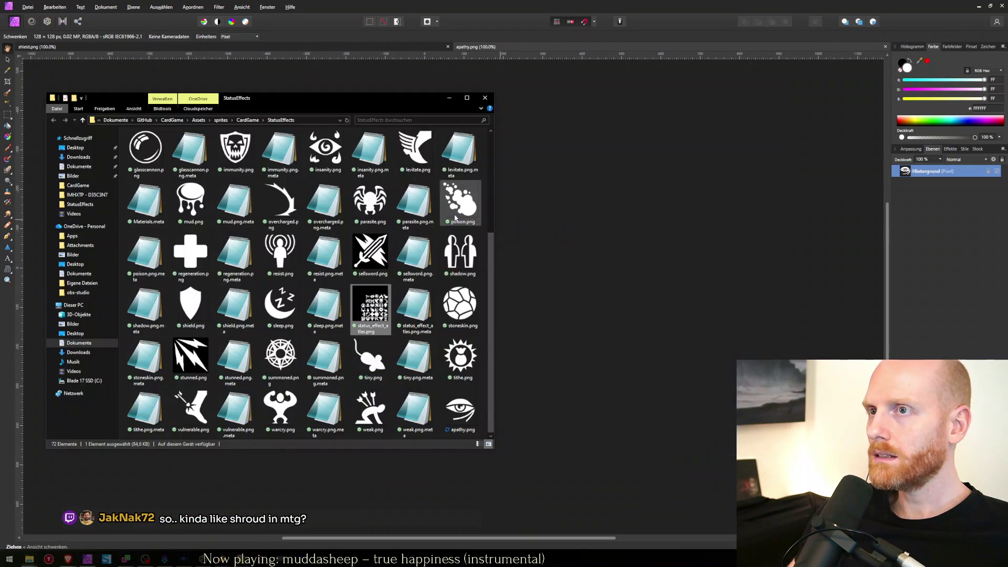
drag(617, 236, 617, 236)
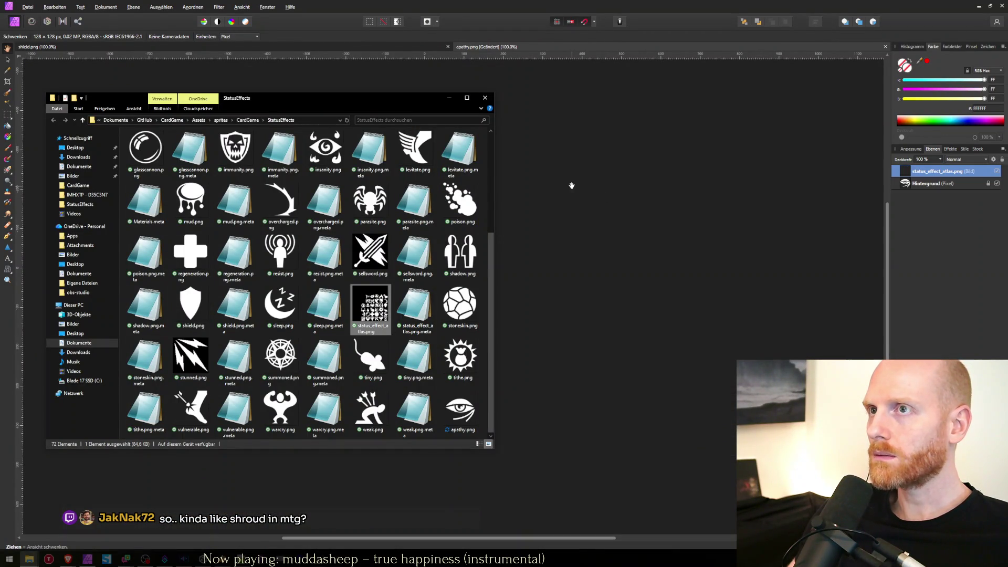
click(571, 185)
key(ctrl+z)
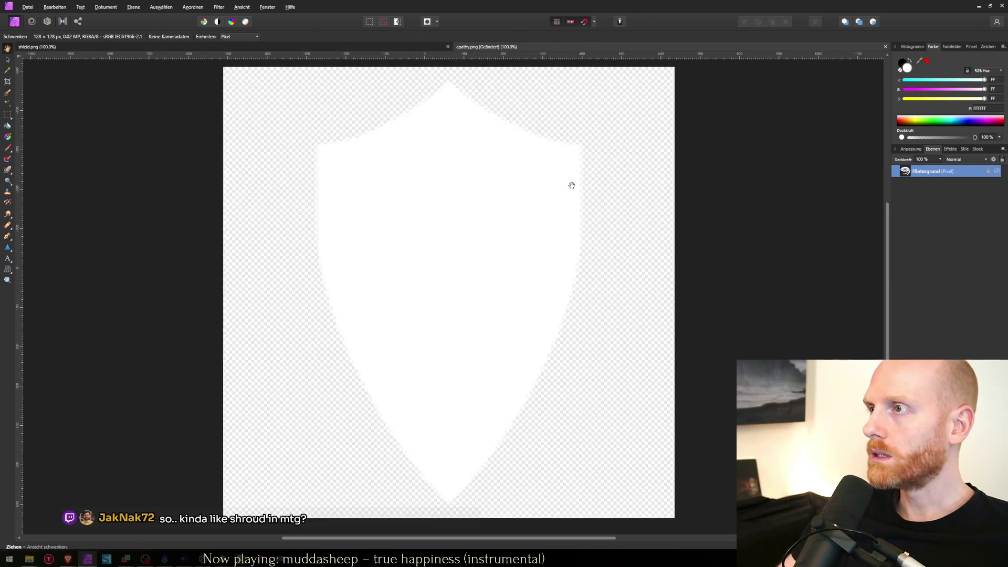
Open status_effect_atlas.png as a separate document and add a new empty pixel layer.
key(alt+Tab)
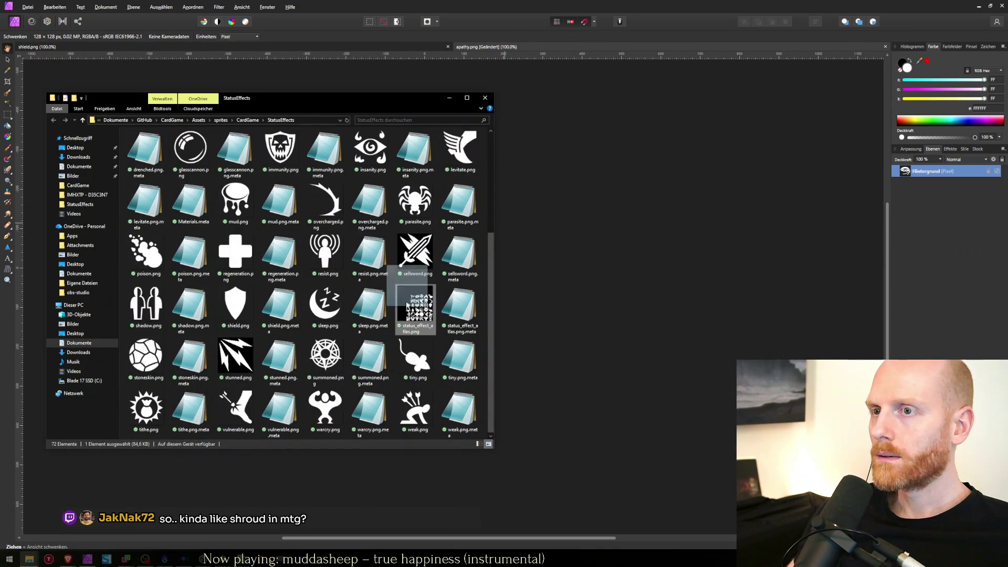
drag(415, 303, 561, 57)
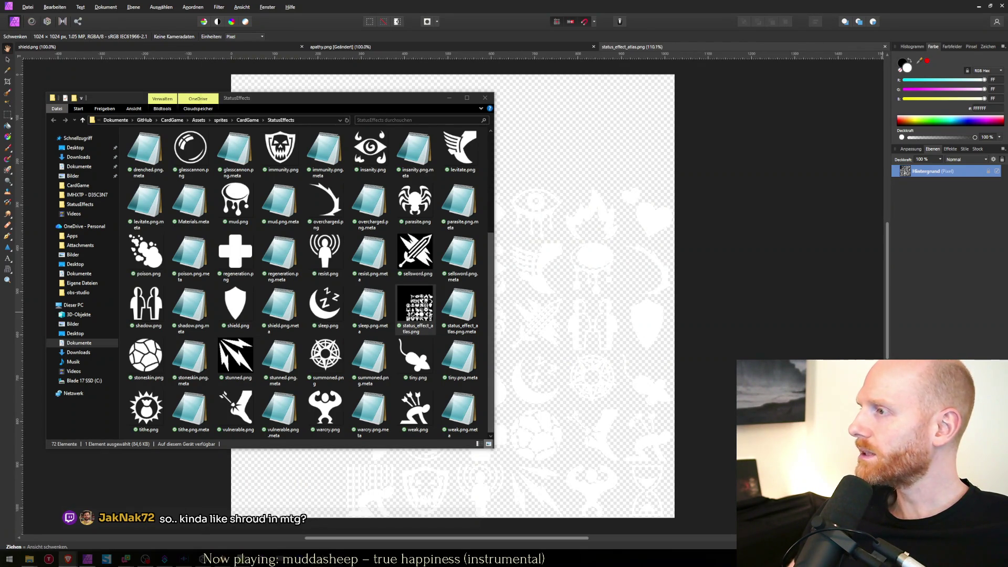
key(alt+Tab)
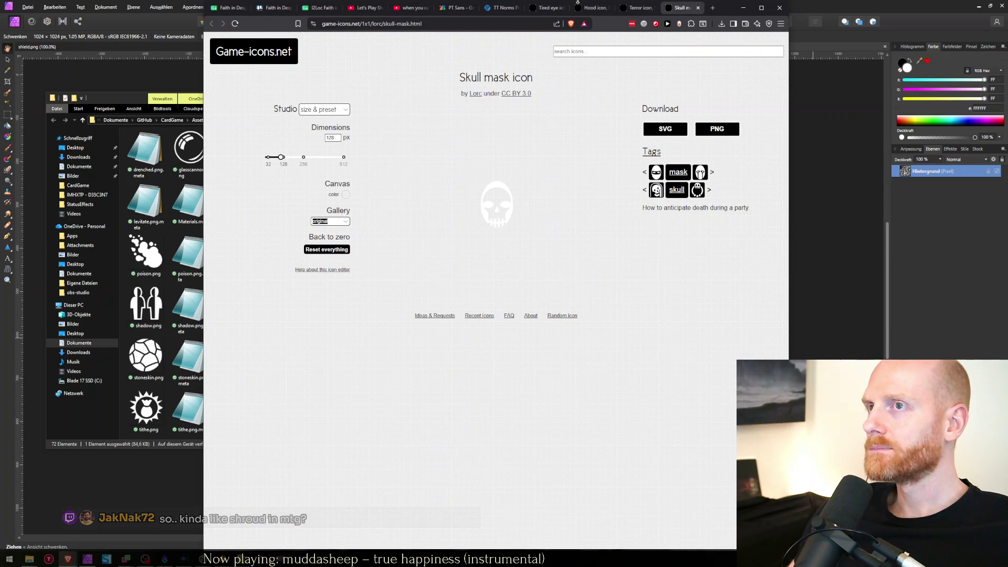
key(alt+Tab)
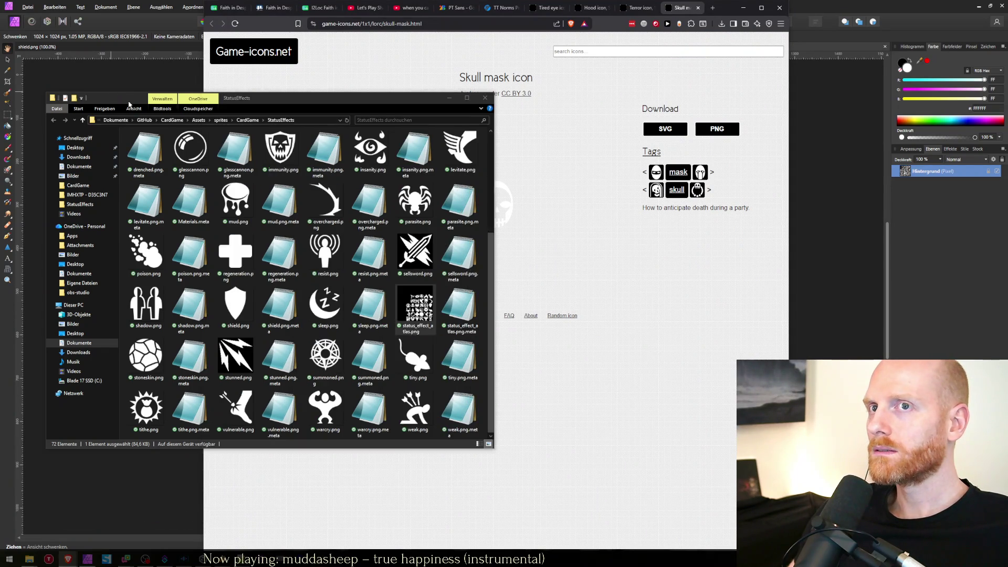
click(130, 67)
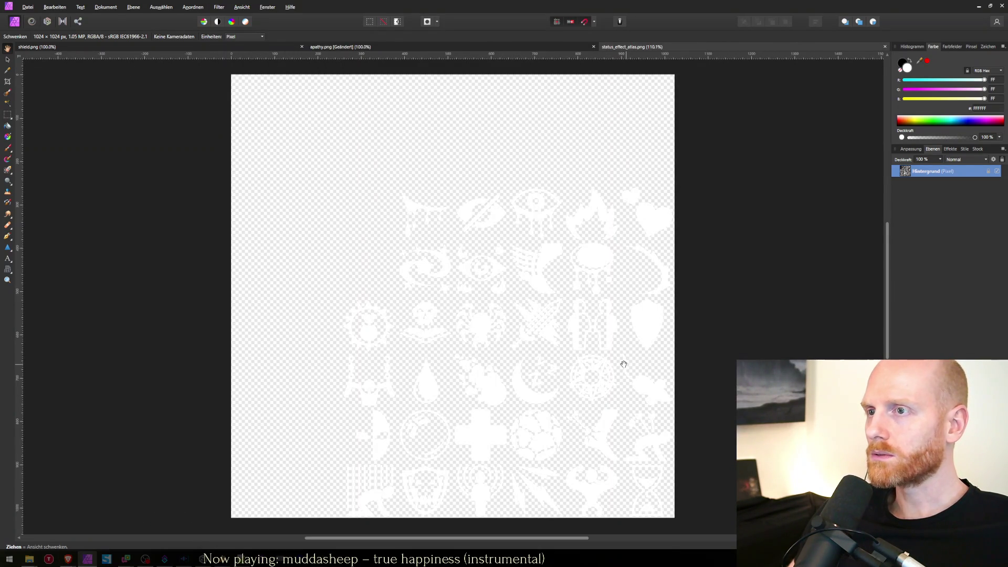
scroll(591, 376, up, 4)
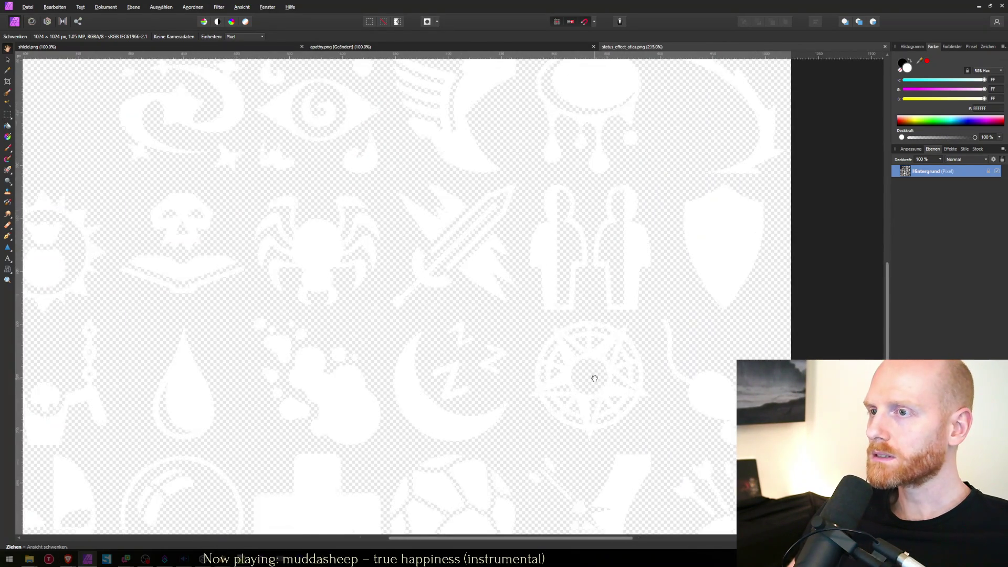
scroll(592, 376, down, 4)
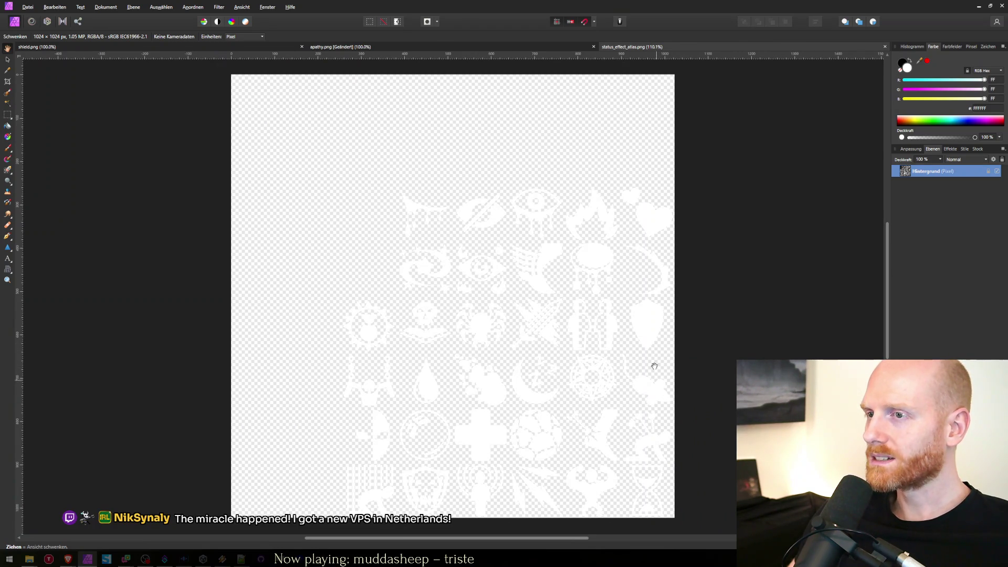
key(ctrl+shift+n)
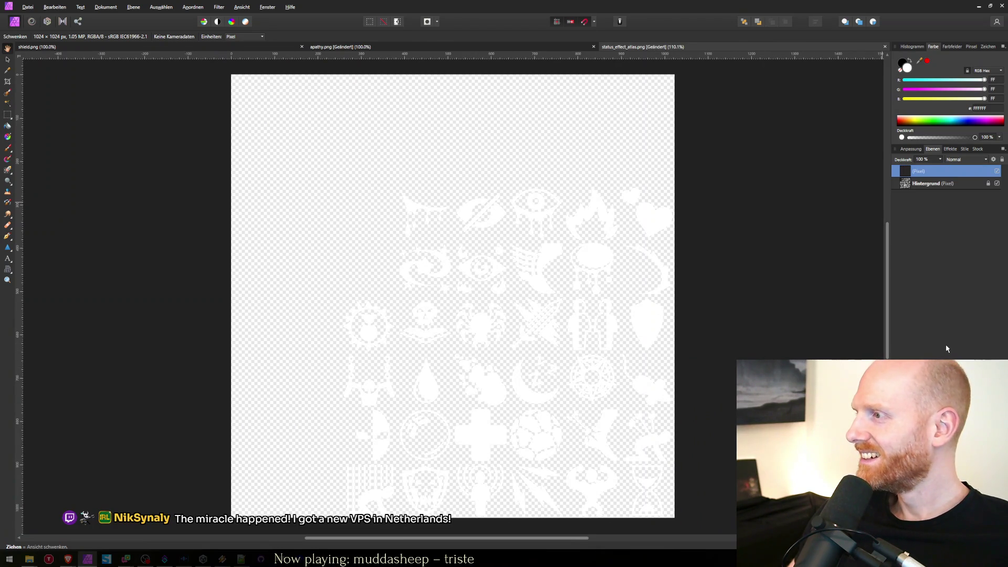
Move the empty layer below Hintergrund and fill it solid black.
drag(924, 172, 923, 222)
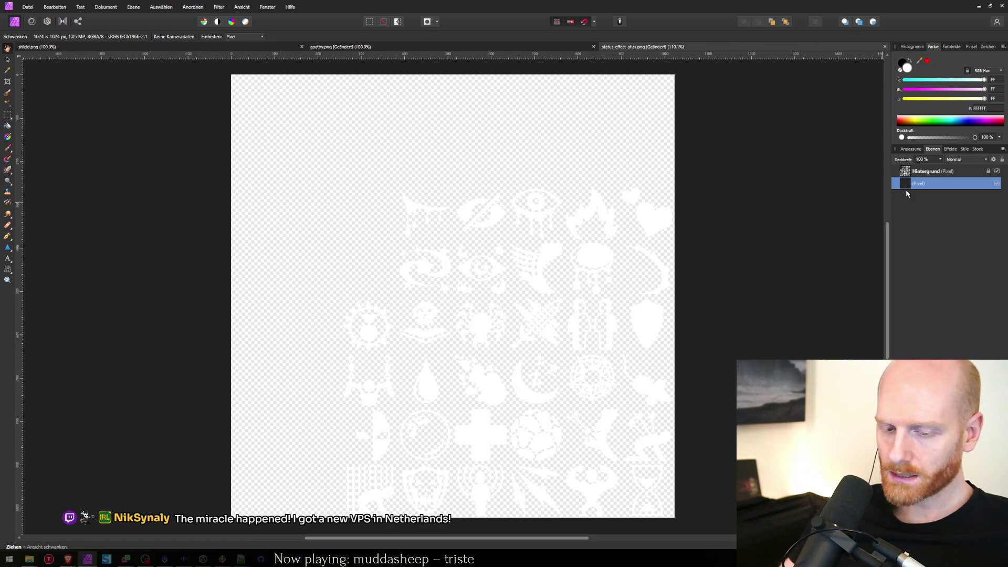
key(shift+F5)
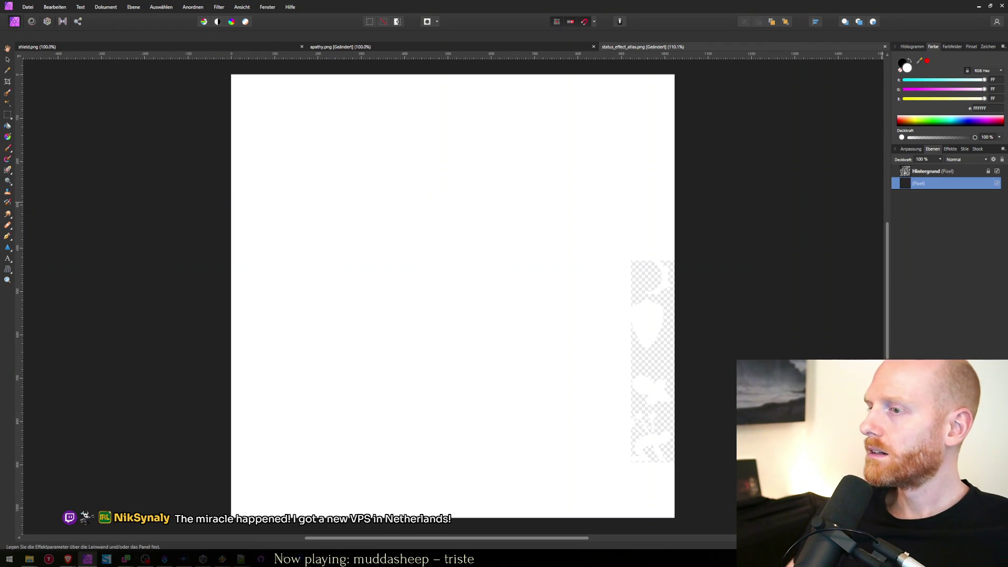
key(h)
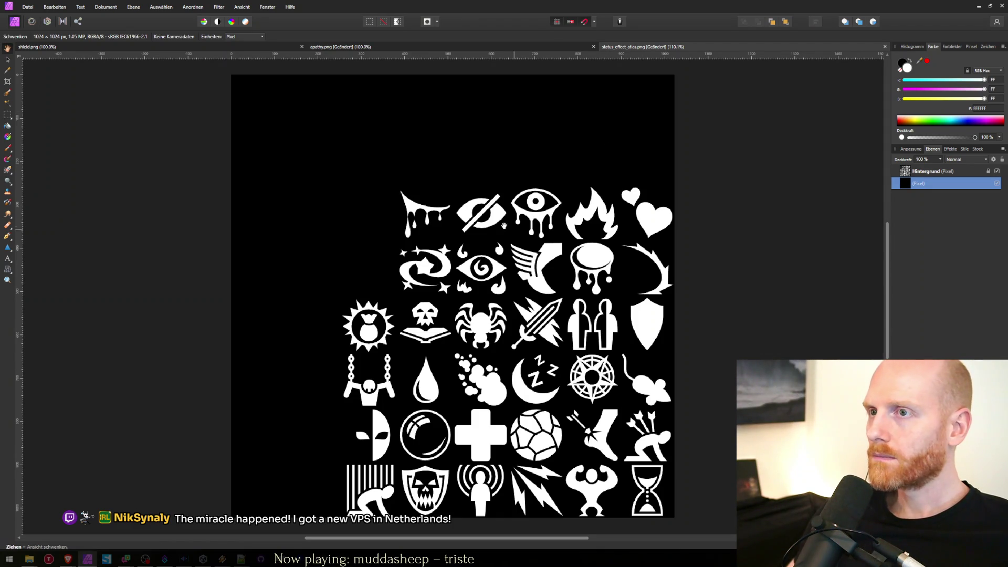
Switch to the Rectangle Marquee tool, zoom in, and bring up the StatusEffects folder.
click(10, 116)
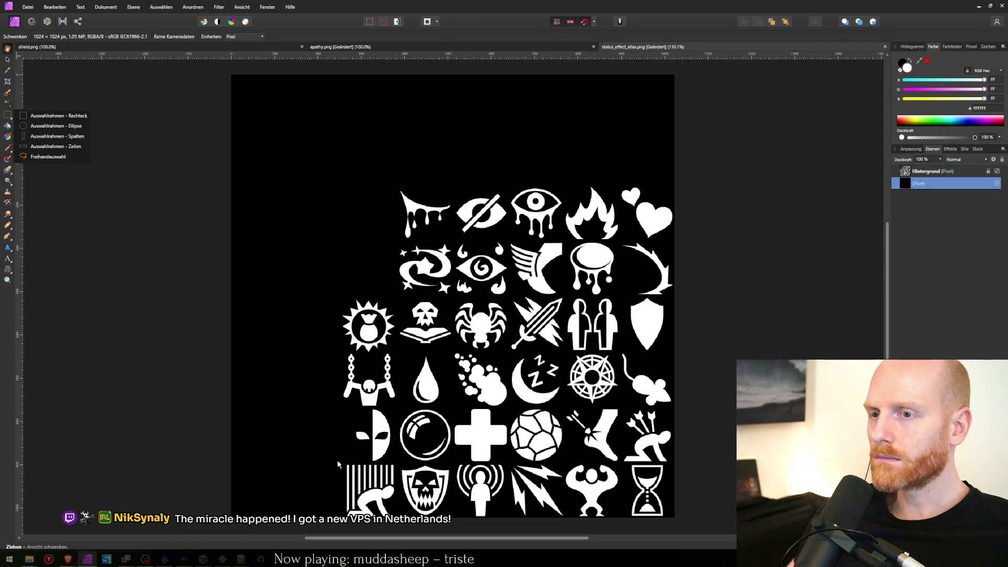
click(53, 116)
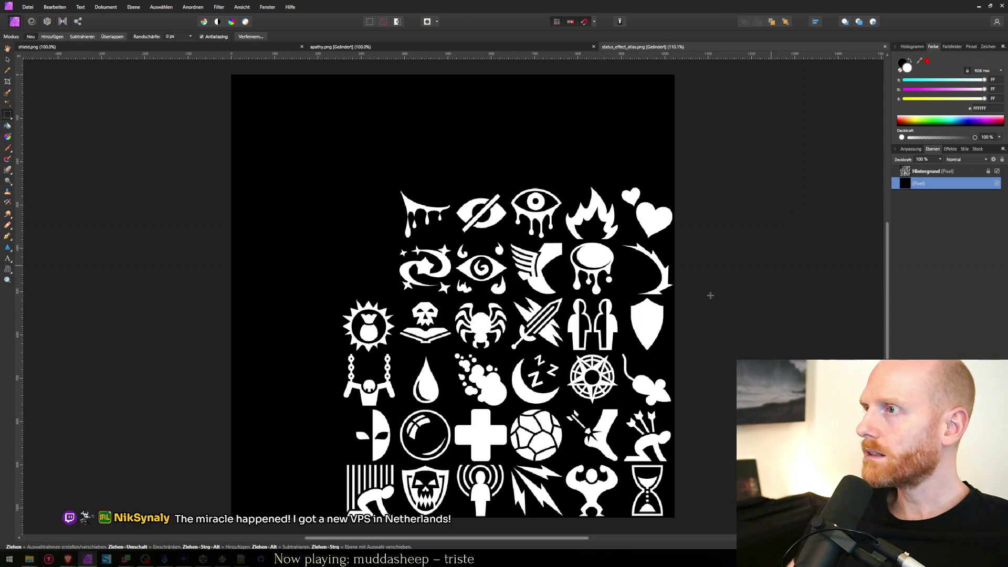
scroll(391, 440, up, 5)
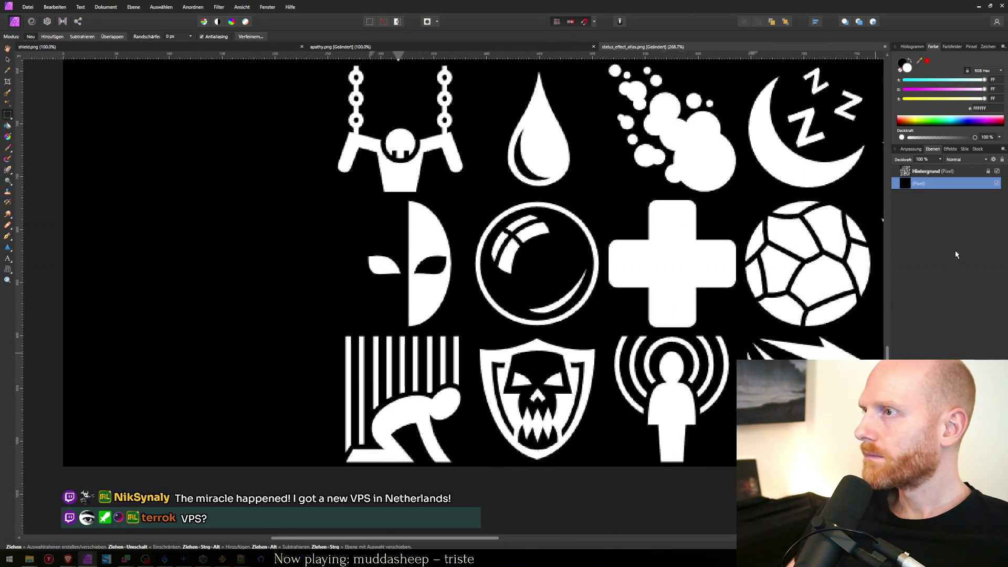
key(alt+Tab)
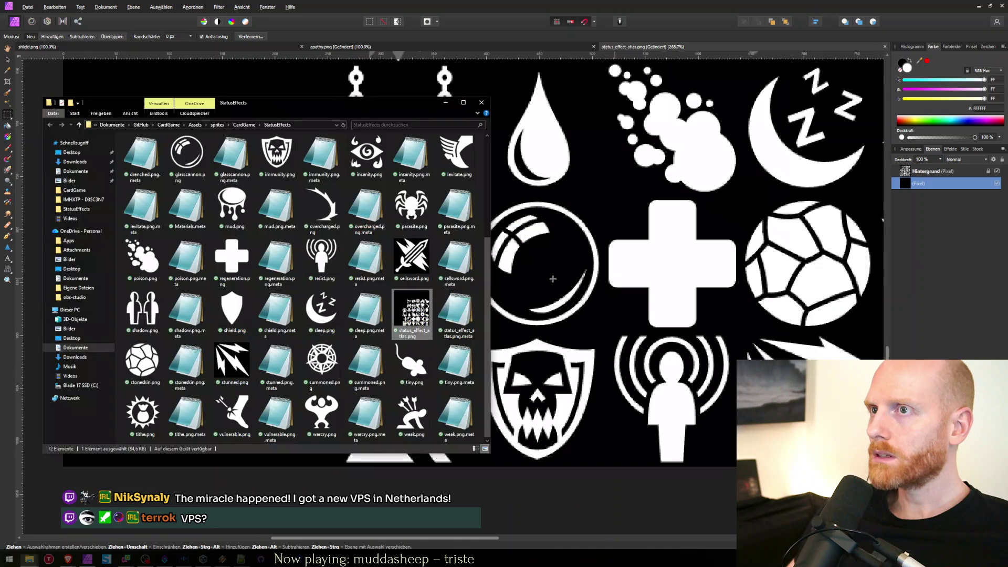
Drop apathy.png into the atlas and move the eye over the caged-figure icon cell.
text(apathy)
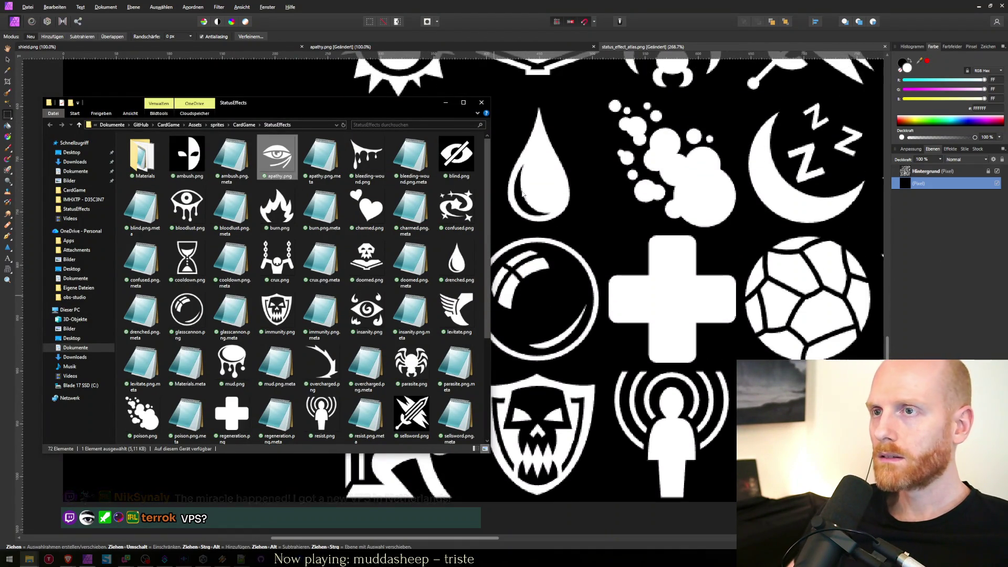
drag(817, 231, 849, 316)
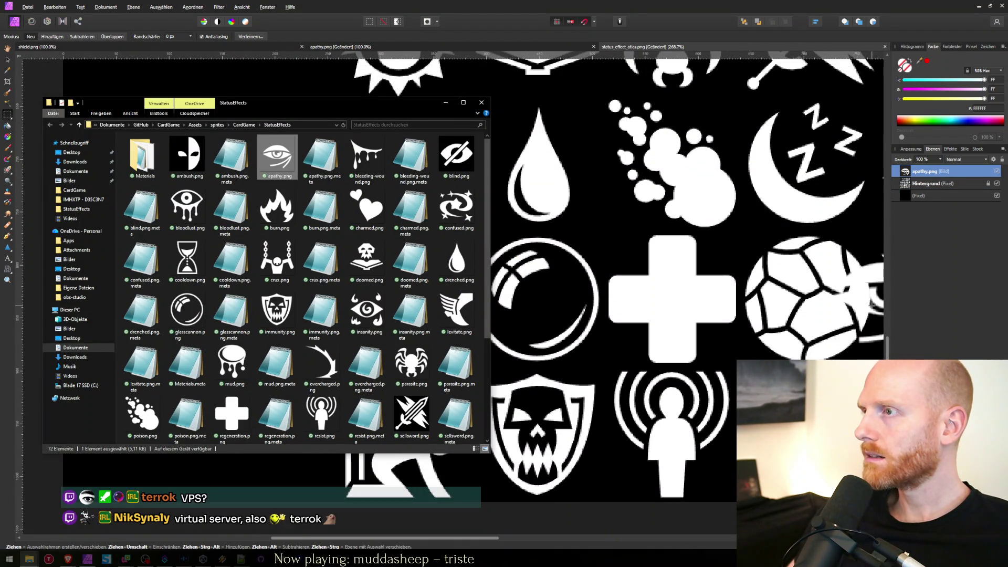
click(867, 317)
key(v)
mouse_move(866, 317)
mouse_down()
mouse_move(647, 309)
mouse_move(294, 388)
mouse_move(319, 446)
mouse_move(391, 442)
mouse_up()
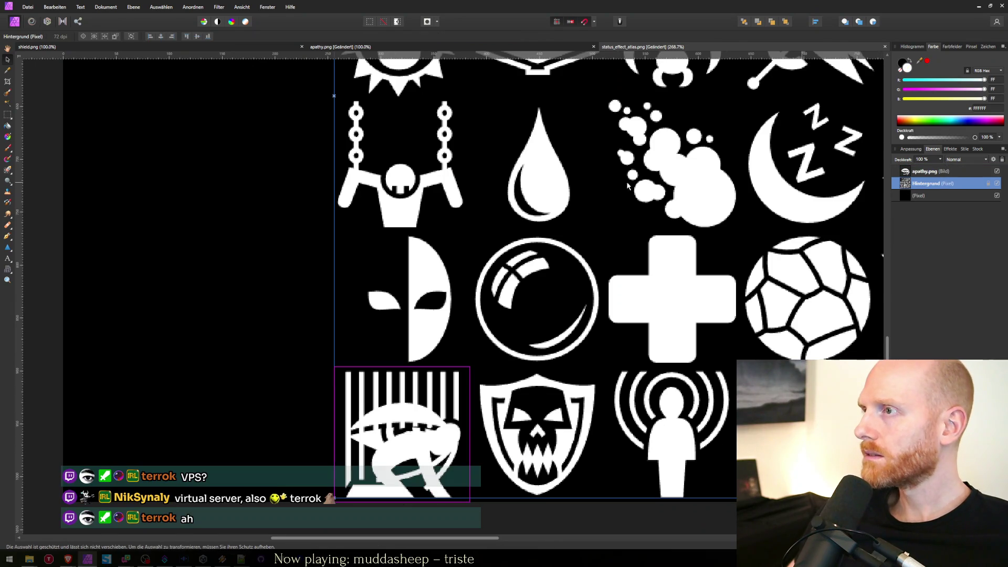
Rasterize Hintergrund and erase the marqueed caged-figure icon, then deselect.
key(alt+Tab)
key(alt+Tab)
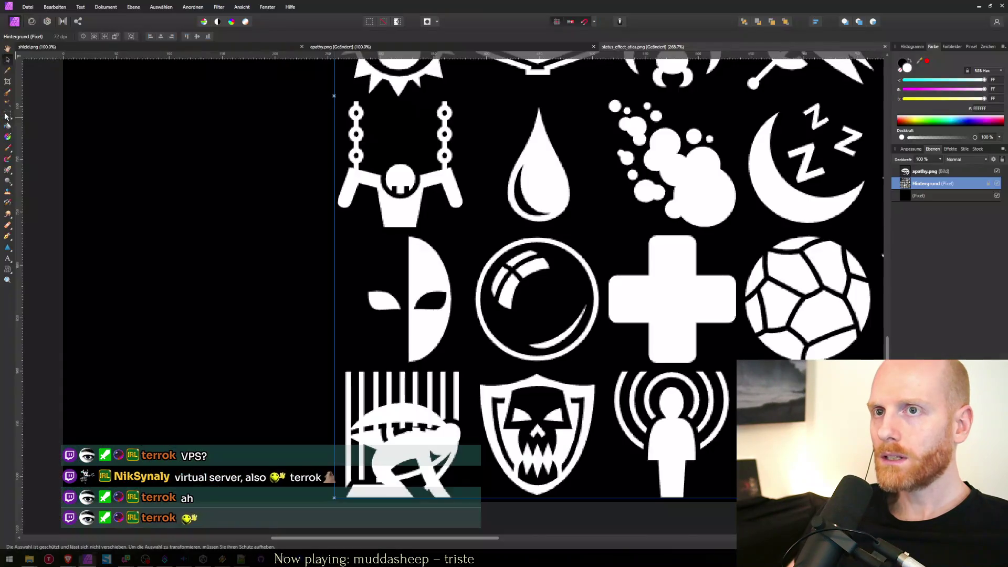
mouse_move(335, 364)
mouse_down()
mouse_move(462, 457)
mouse_move(465, 502)
mouse_up()
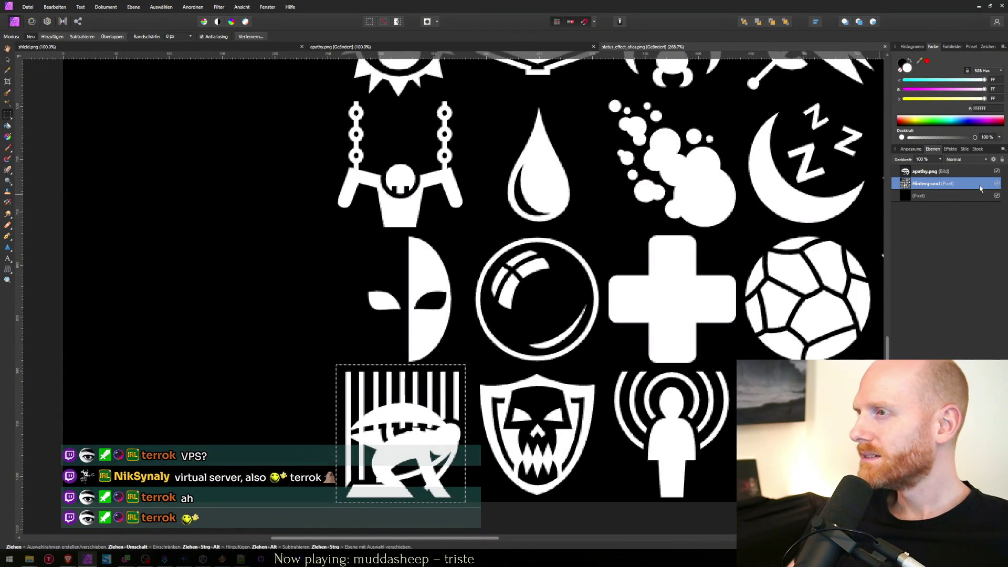
right_click(985, 183)
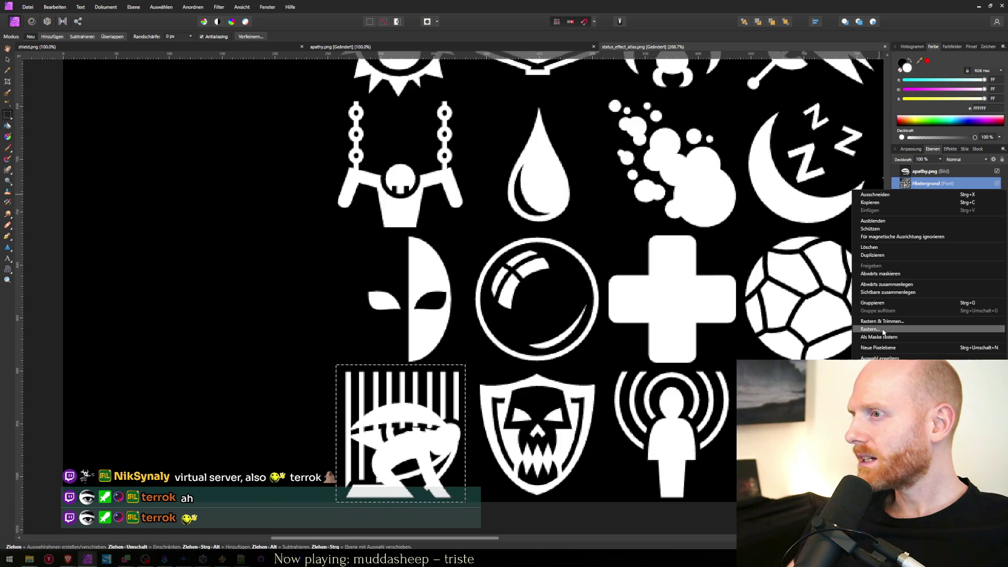
click(877, 348)
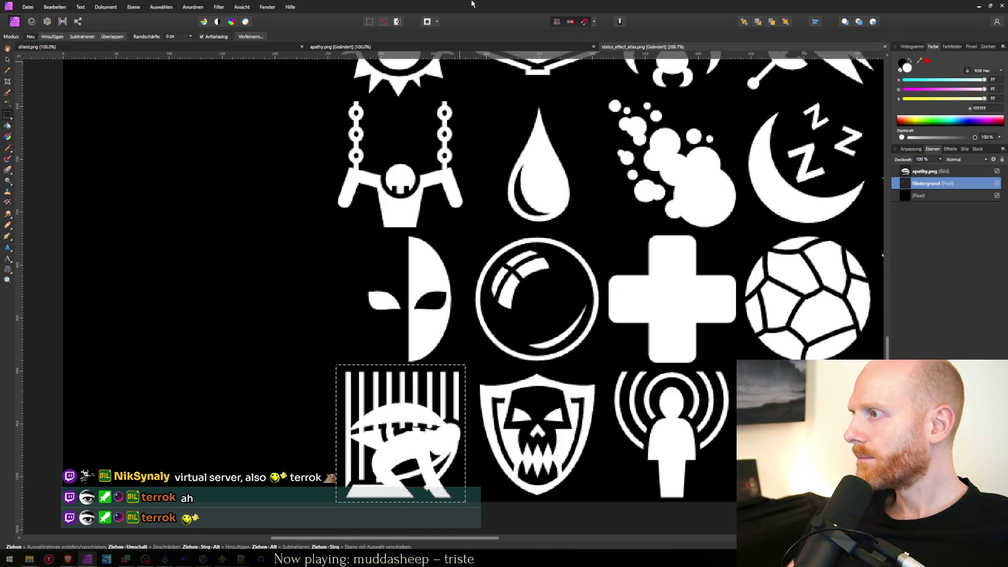
key(ctrl+v)
key(ctrl+d)
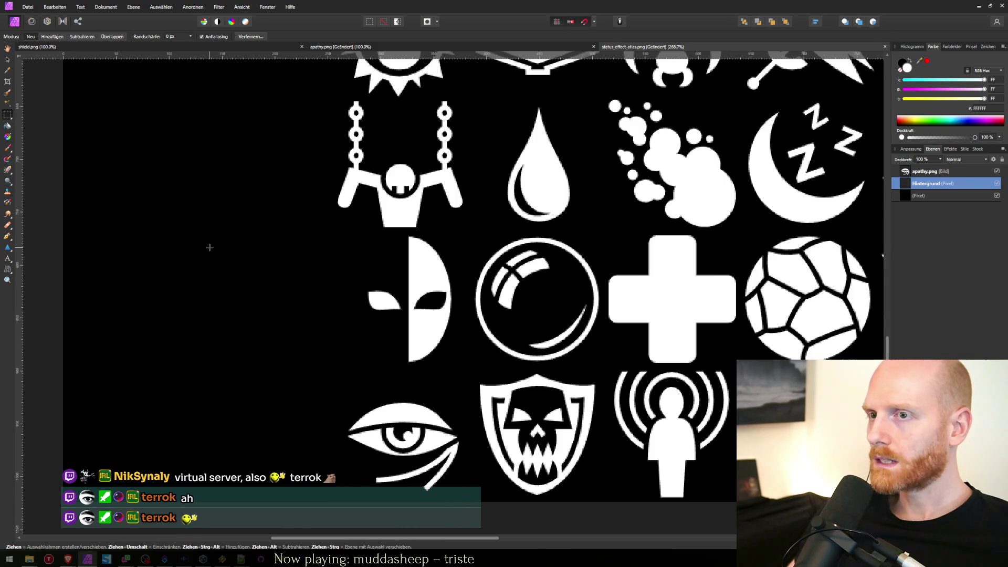
Save the atlas flattened with Reduziert speichern.
key(ctrl+s)
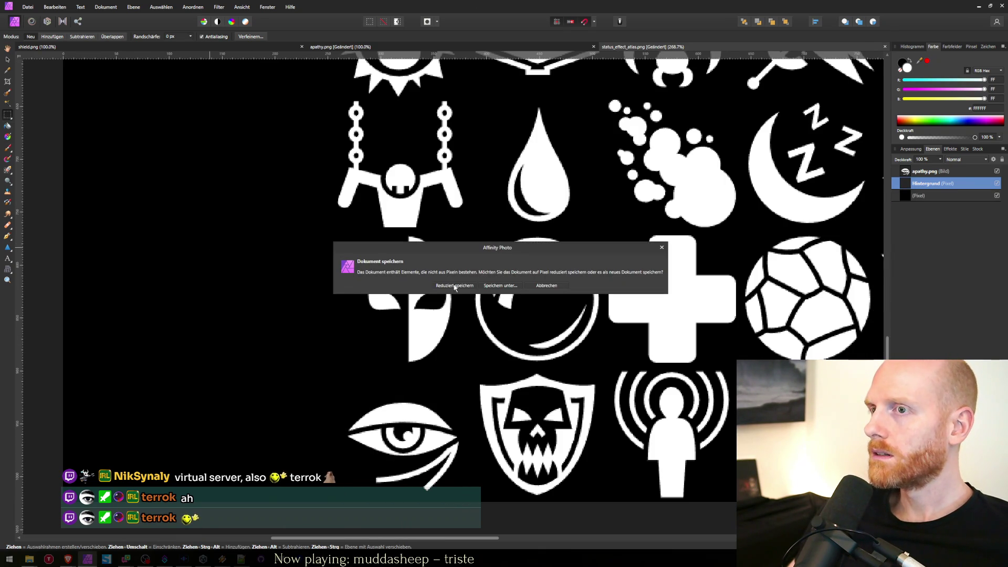
click(447, 286)
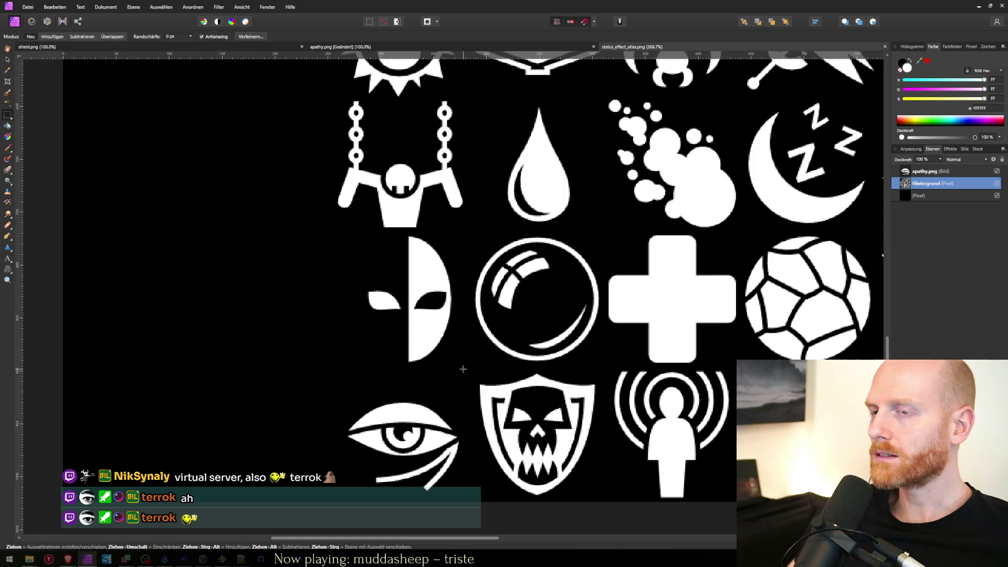
key(alt+Tab)
key(alt+Tab)
key(alt+Tab)
key(alt+Tab)
key(alt+Tab)
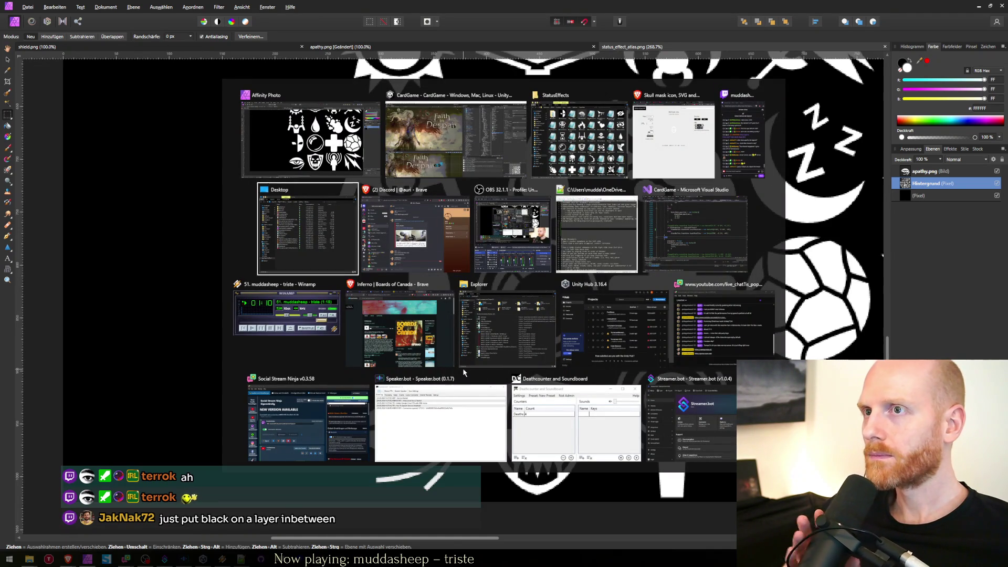
Hide the black Pixel backing layer and save the atlas flattened via Reduziert speichern.
key(alt+shift+Tab)
key(alt+shift+Tab)
key(alt+shift+Tab)
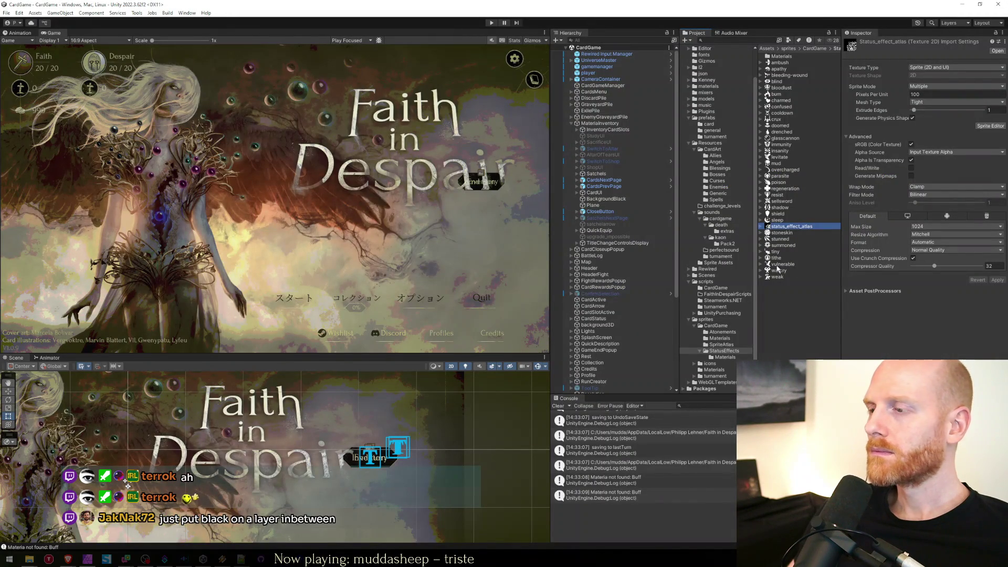
key(alt+Tab)
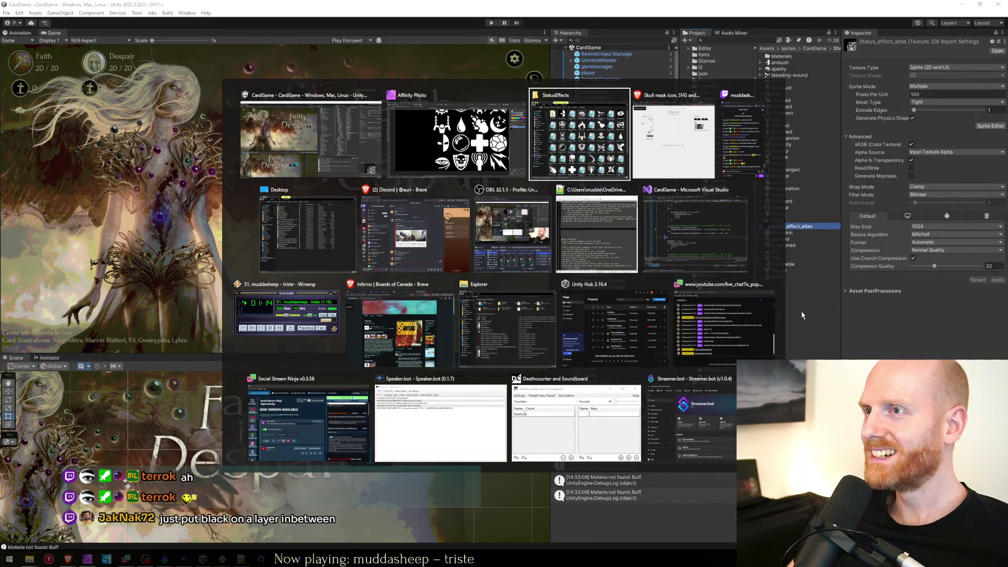
key(alt+shift+Tab)
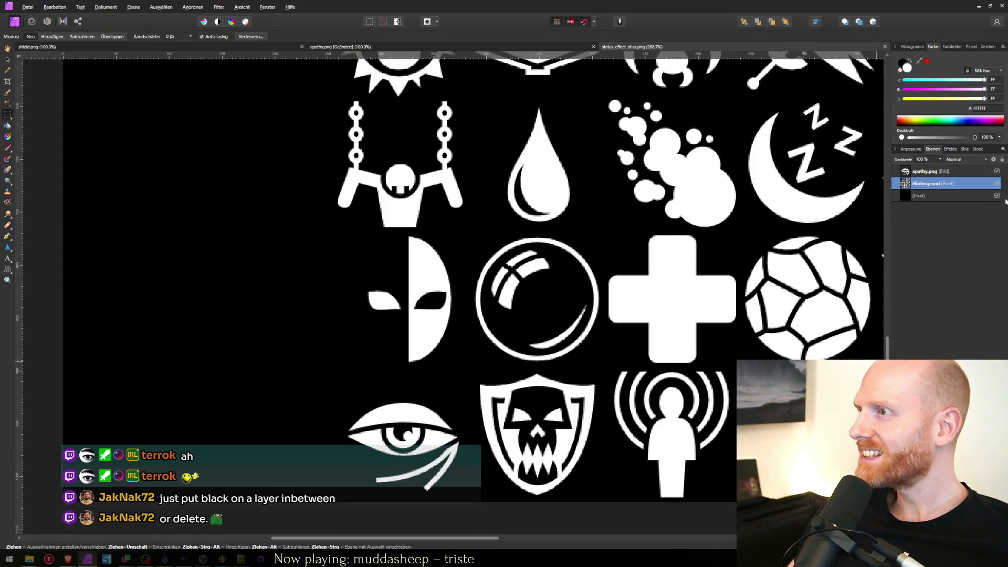
click(995, 196)
key(ctrl+s)
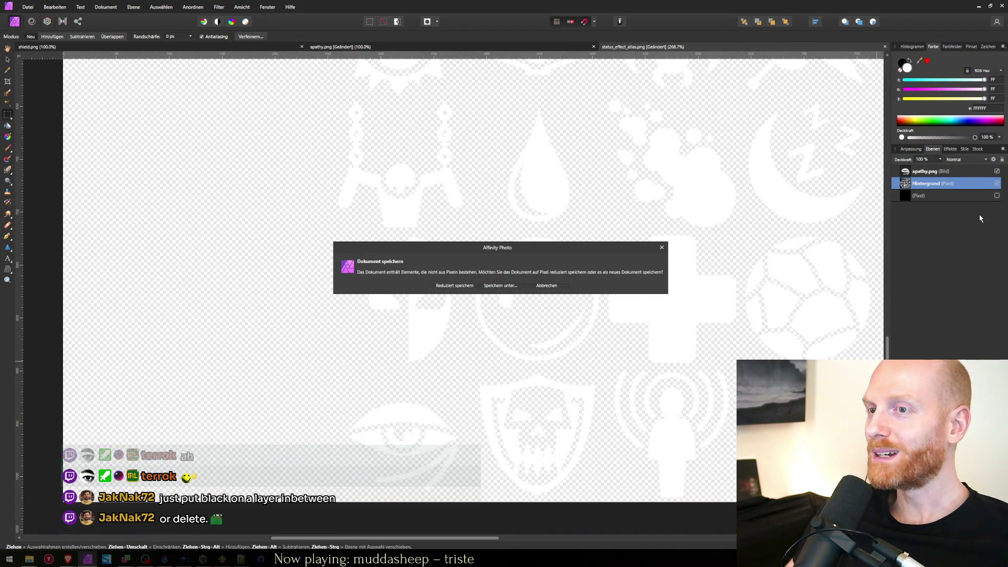
click(439, 286)
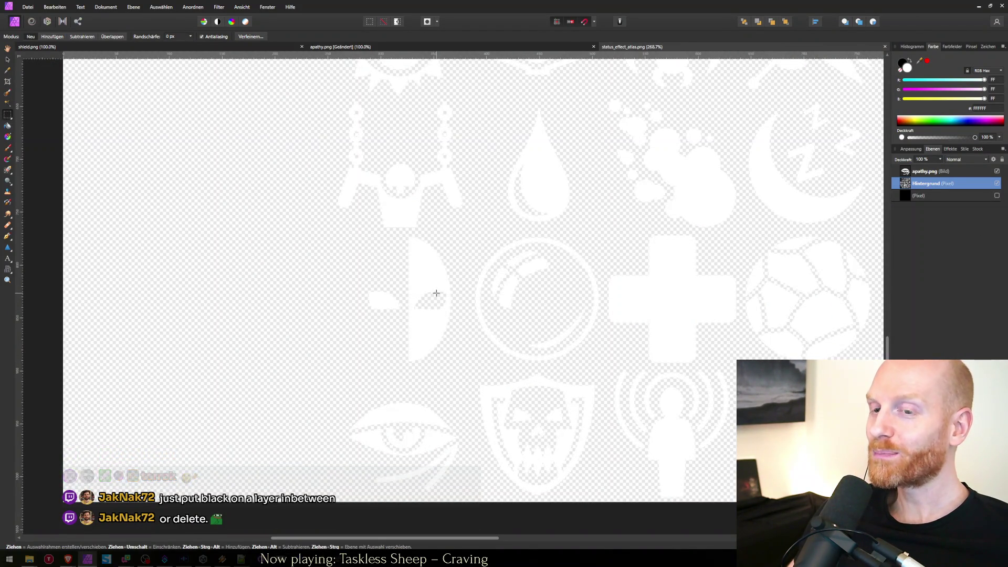
key(alt+Tab)
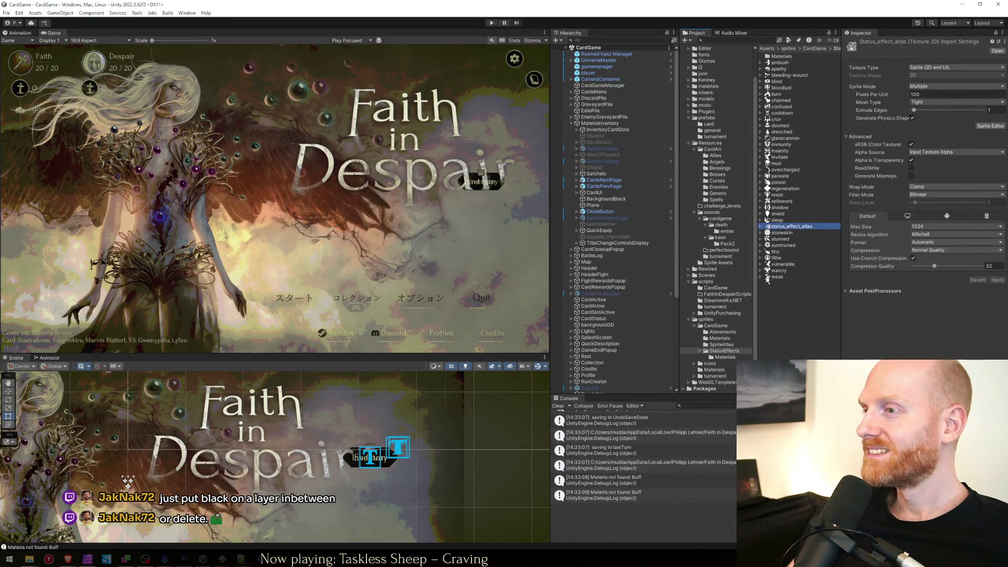
Select status_effect_atlas to reimport it and enter Play mode to the title menu.
click(776, 226)
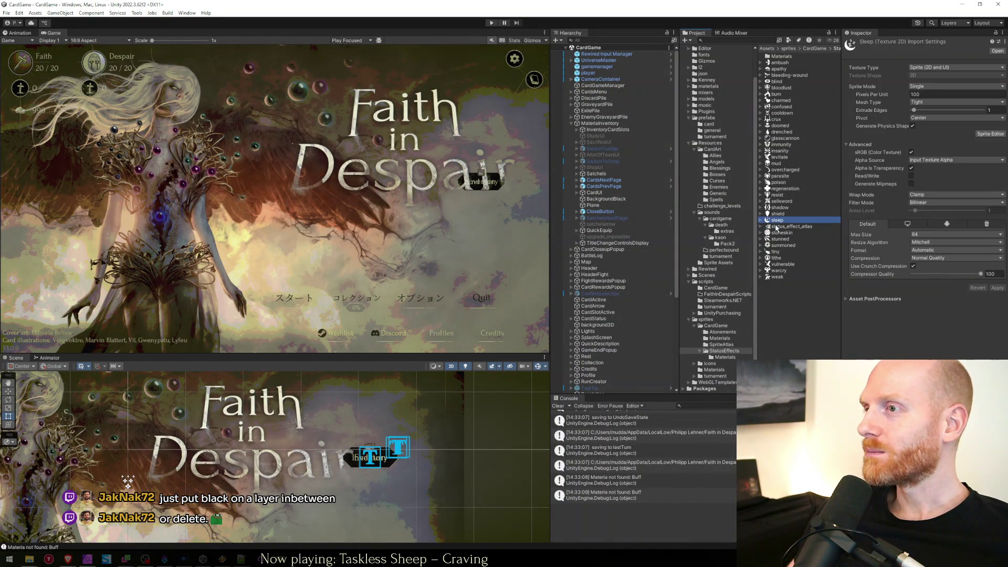
click(492, 23)
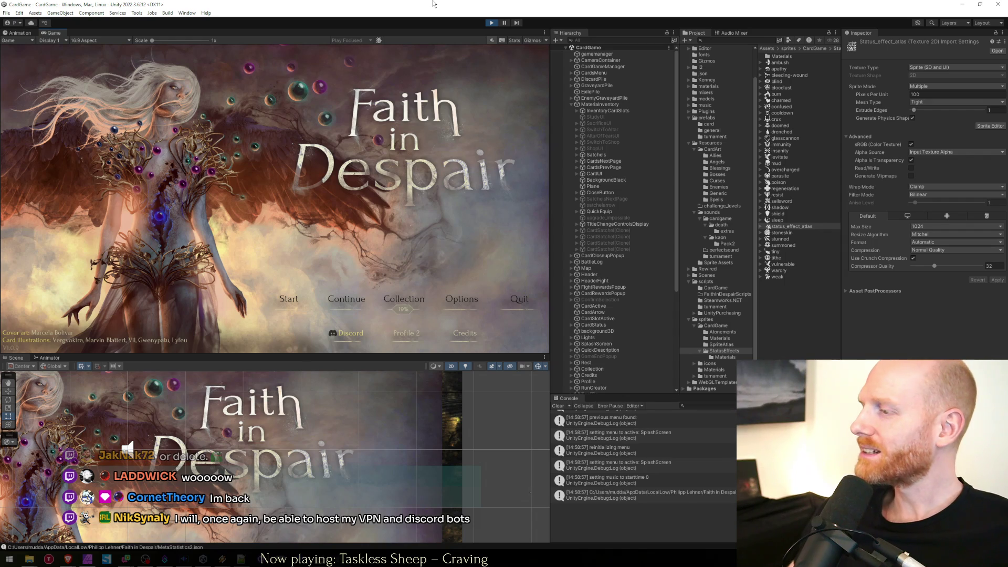
Continue into the boss fight and cast the Void spell on the right Minion.
click(340, 302)
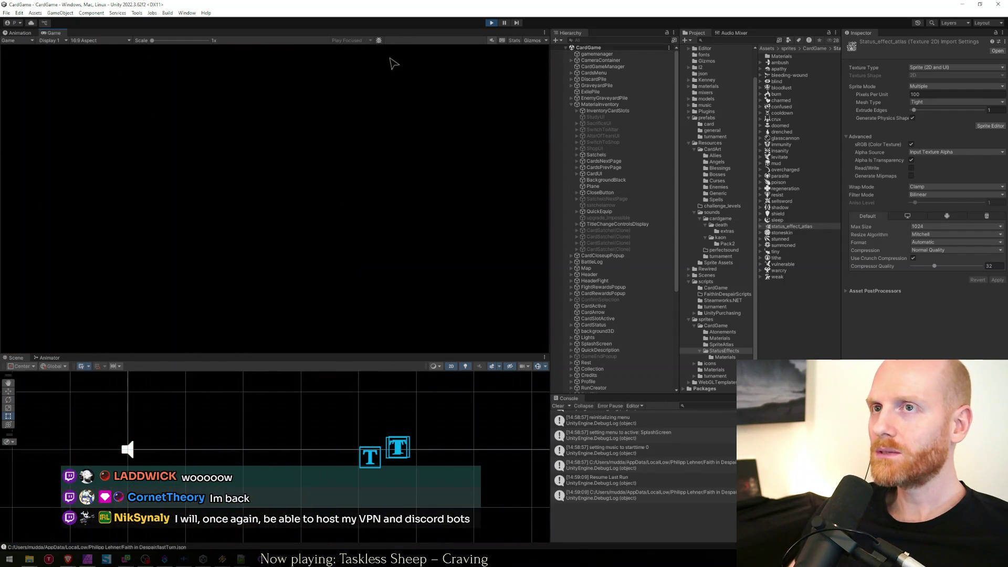
key(shift+space)
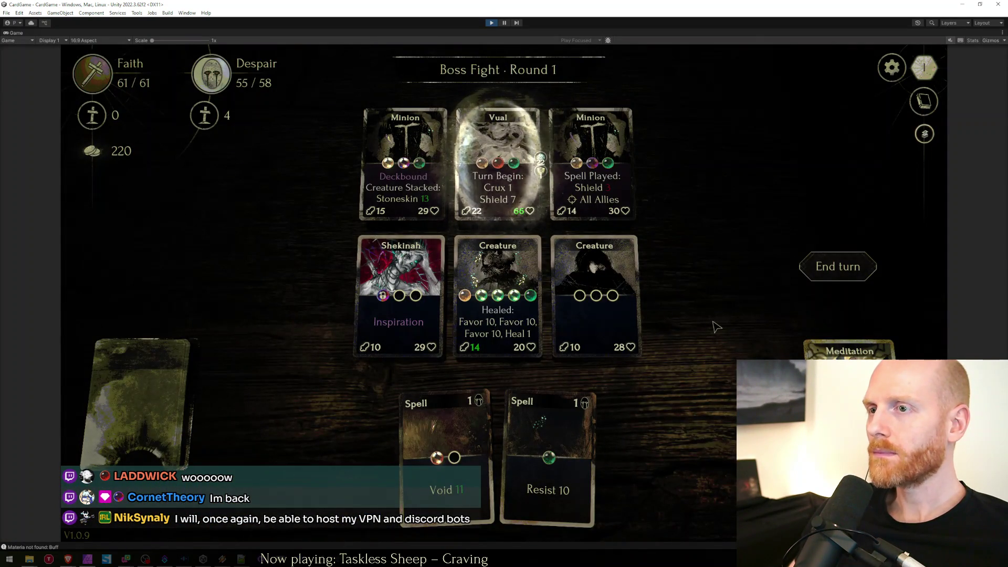
mouse_move(417, 207)
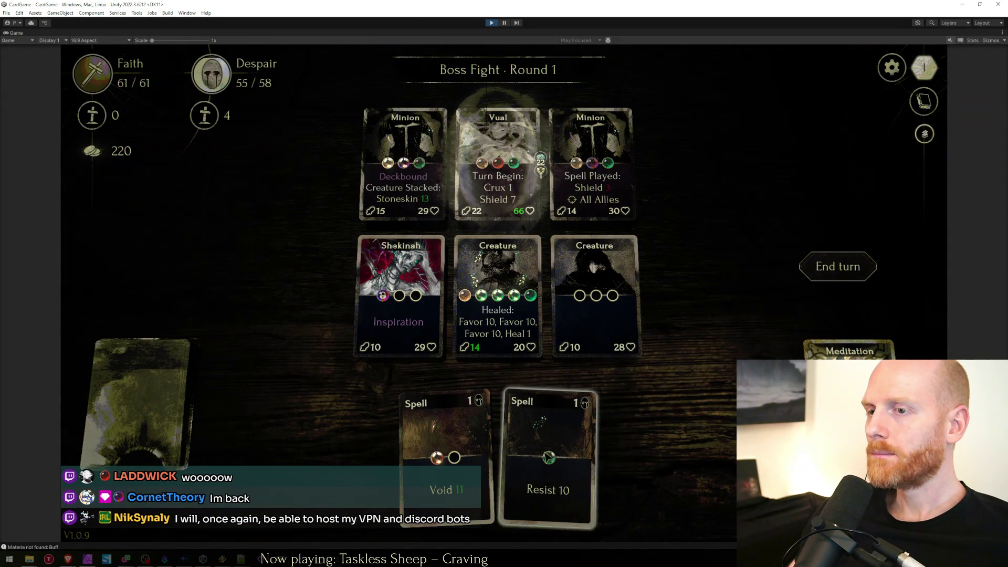
drag(446, 451, 651, 210)
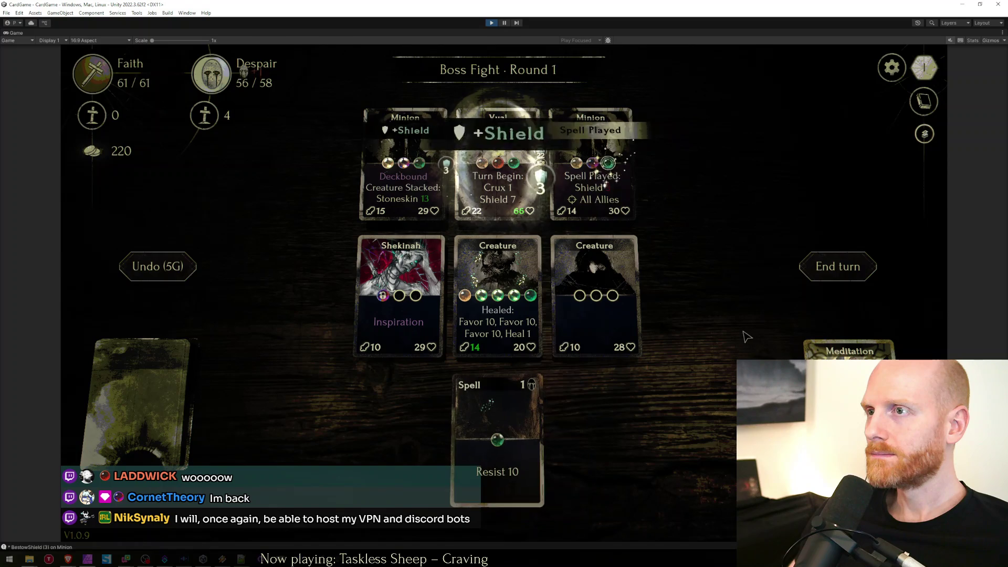
Maximize and zoom the Game view to check +Apathy shows the eye icon.
click(507, 23)
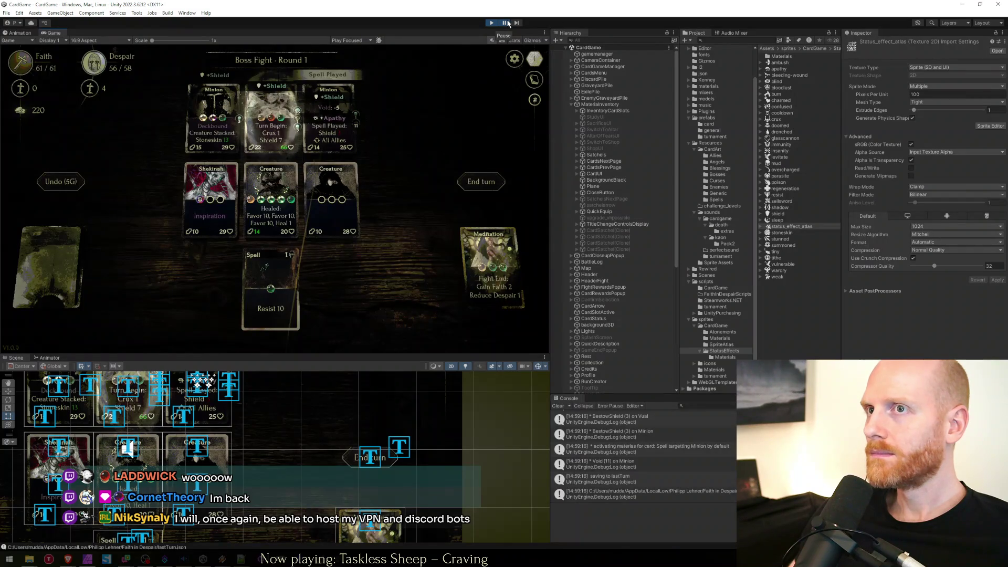
key(shift+space)
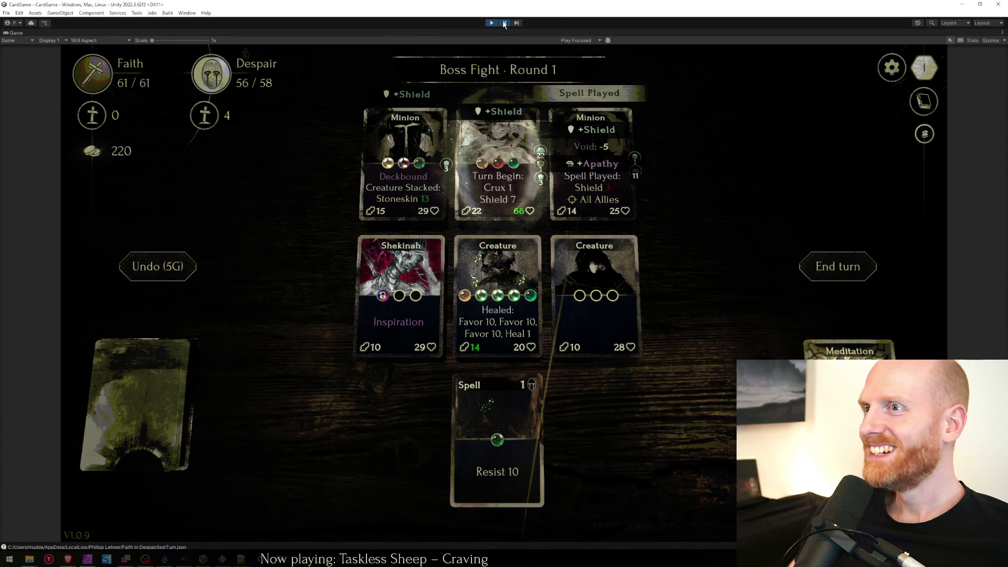
scroll(580, 164, up, 5)
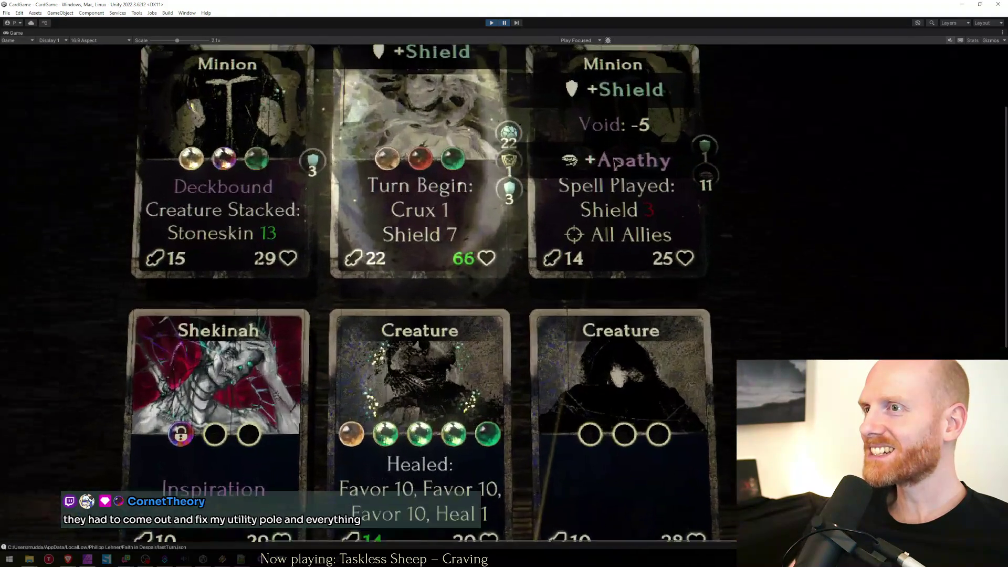
scroll(629, 161, up, 3)
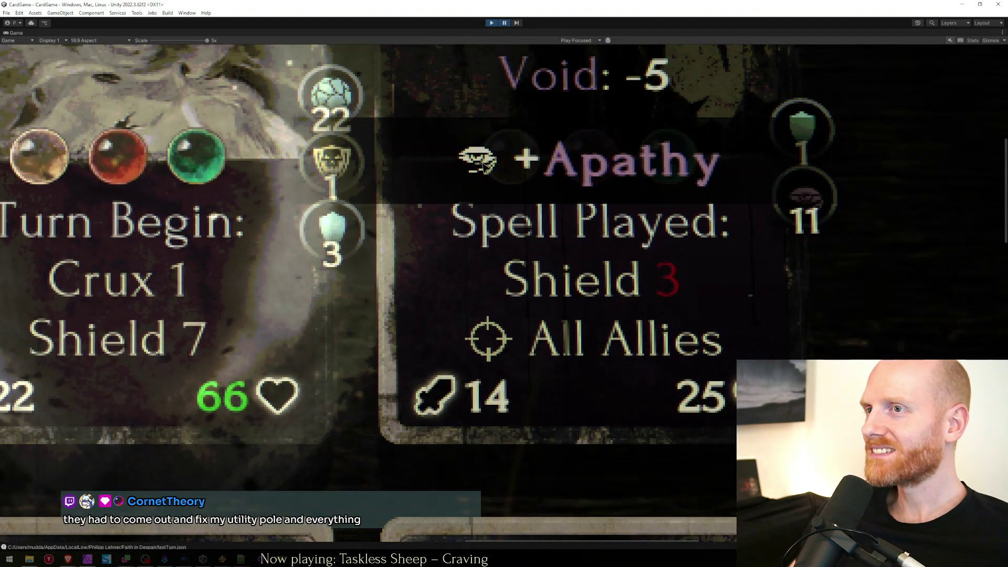
scroll(484, 163, down, 8)
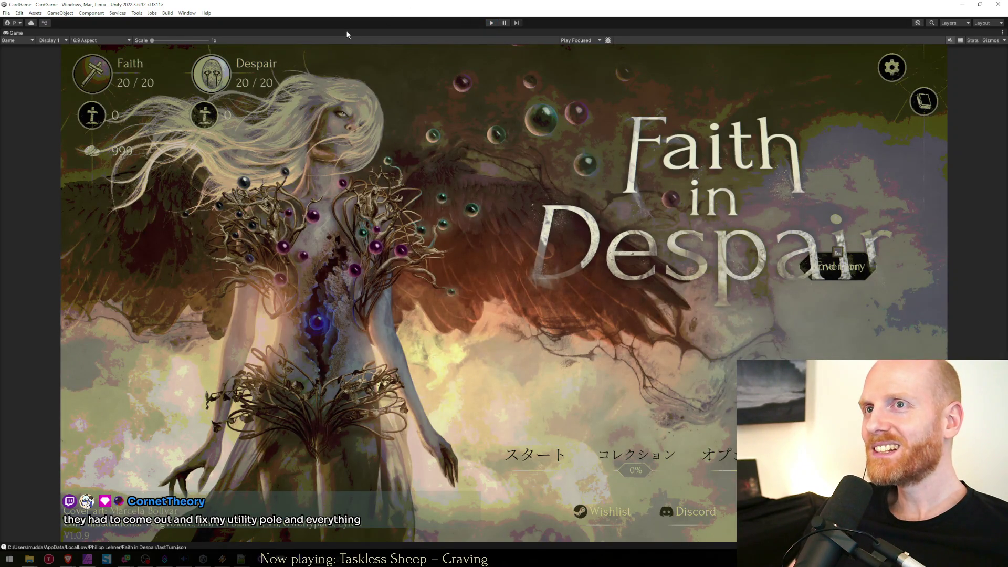
key(alt+Tab)
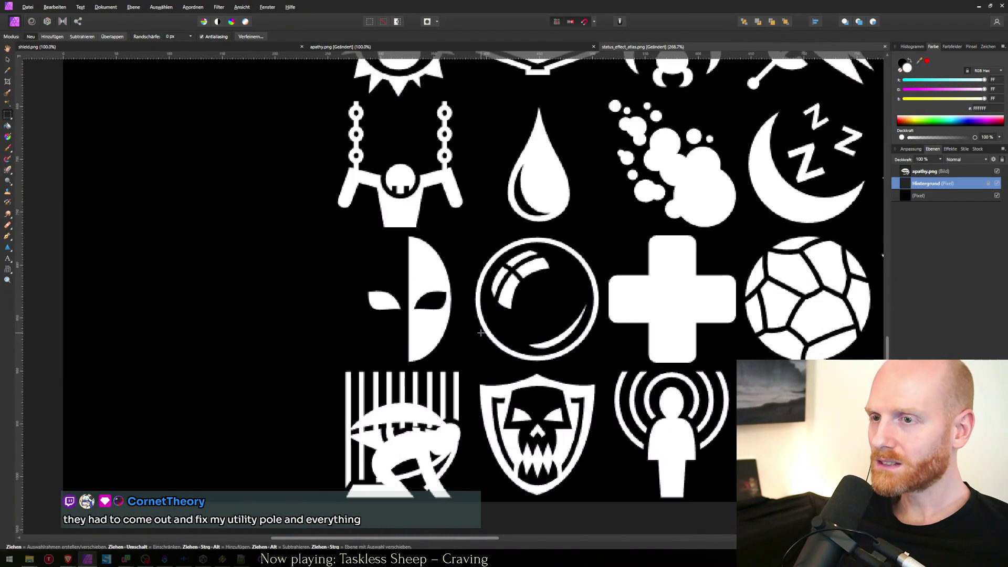
Merge the apathy.png layer down into the atlas and save it.
key(ctrl+e)
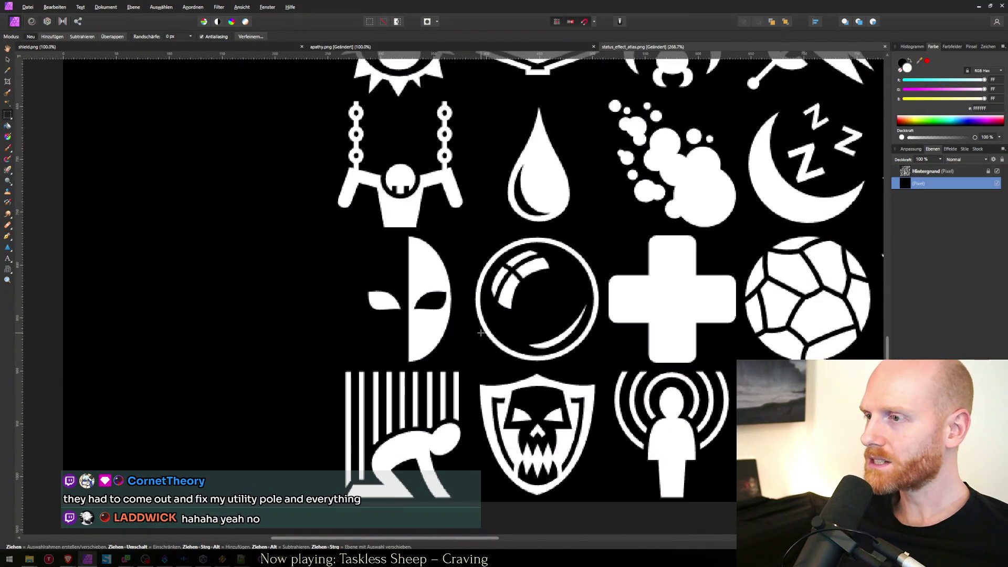
key(ctrl+s)
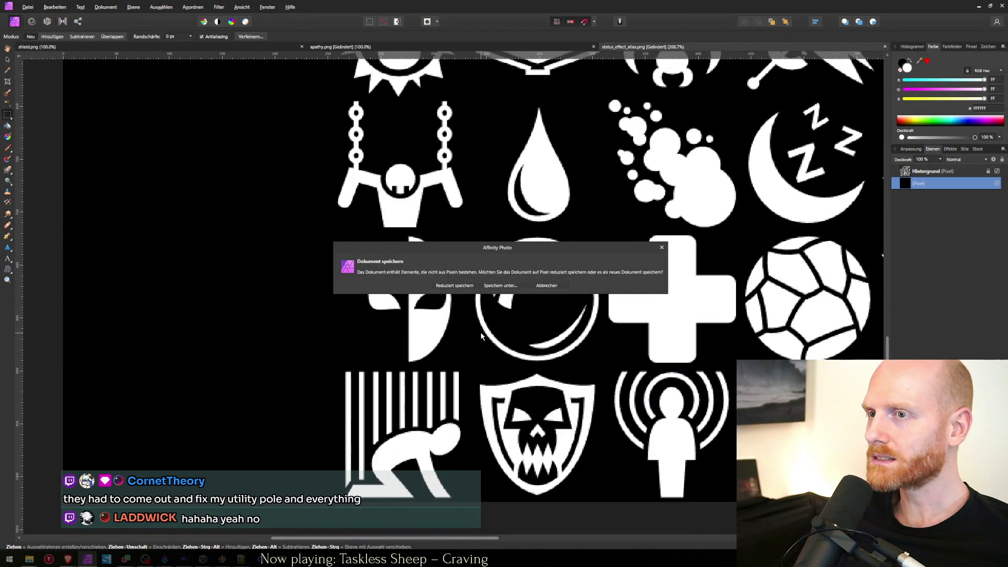
key(alt+Tab)
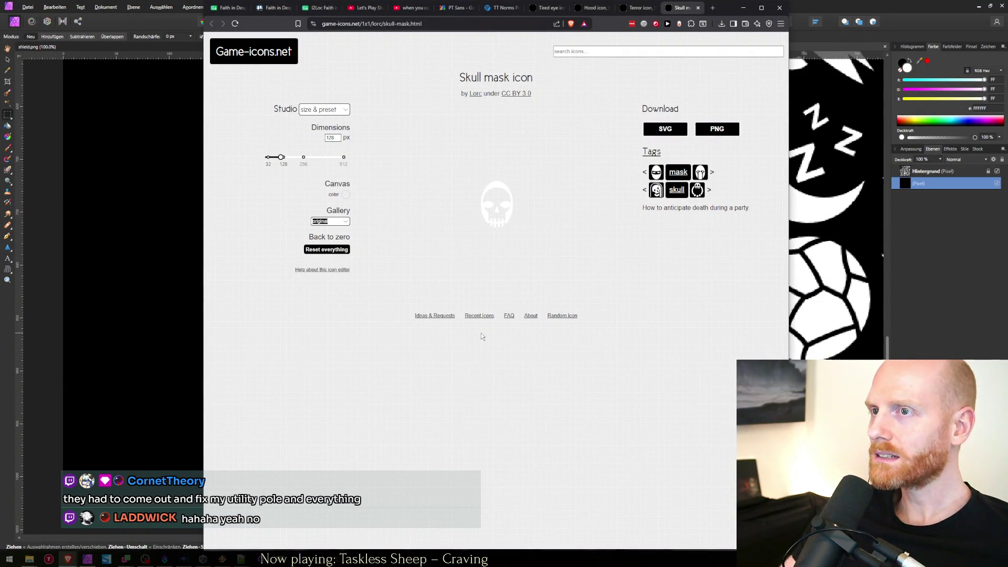
ctrl+scroll(470, 247, up, 5)
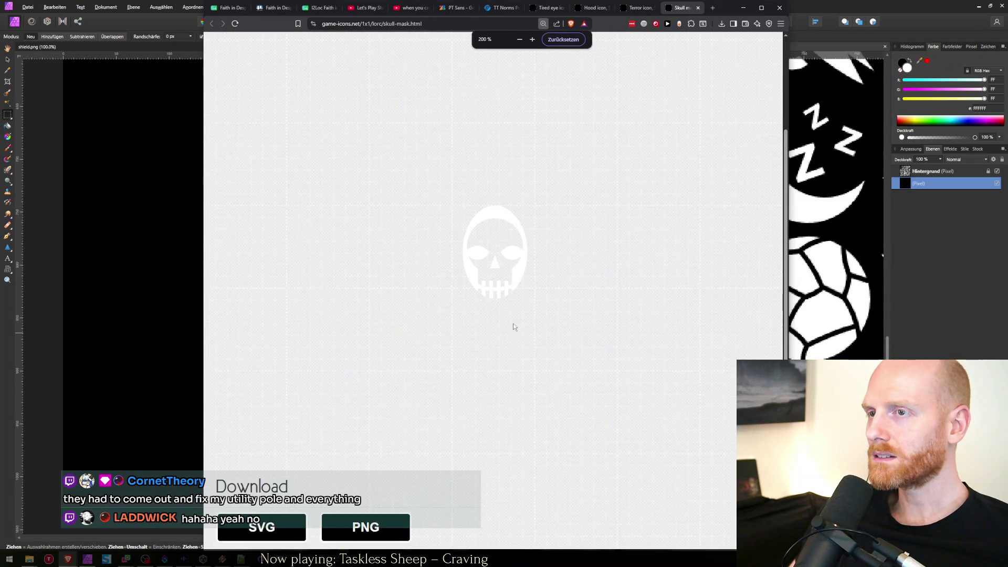
ctrl+scroll(514, 327, up, 3)
ctrl+scroll(510, 326, down, 8)
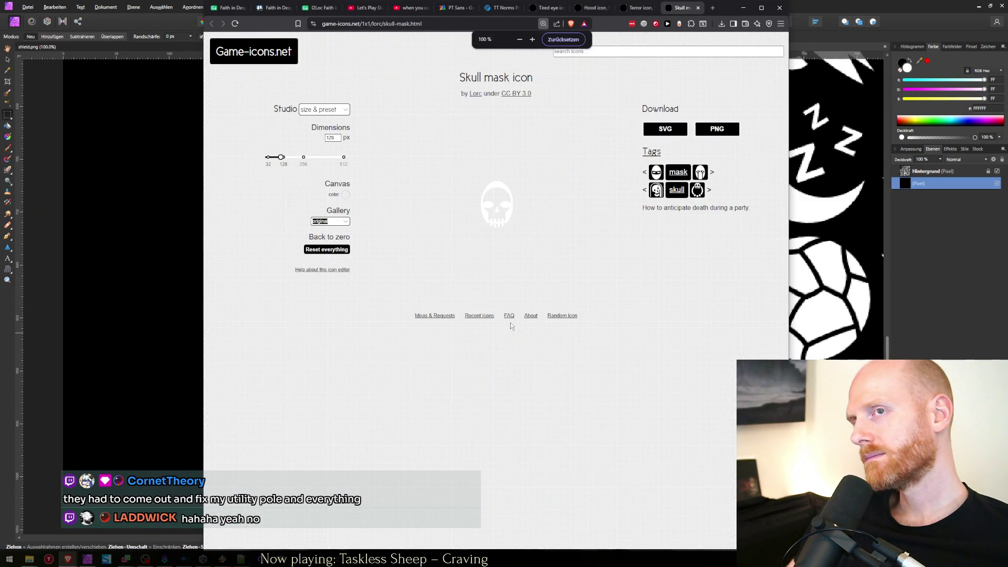
key(alt+Tab)
Save flattened, hide the black backing layer, resave flattened, then show apathy.png.
key(ctrl+s)
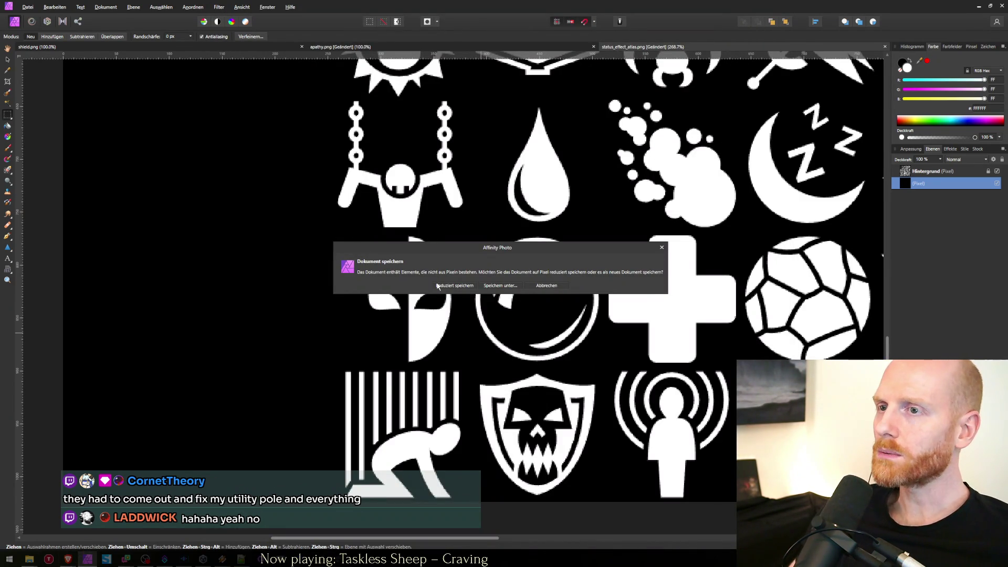
click(437, 286)
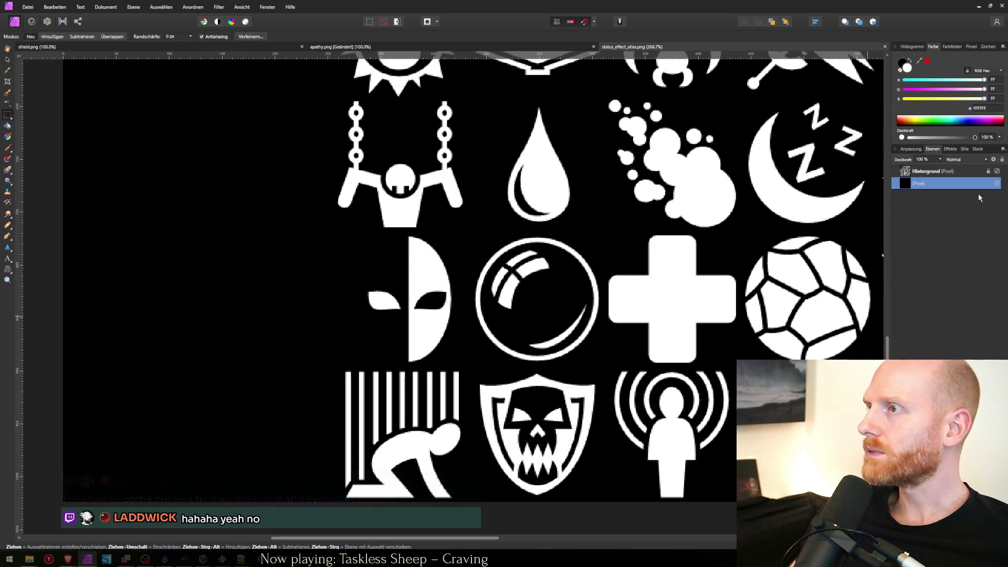
click(997, 184)
key(ctrl+s)
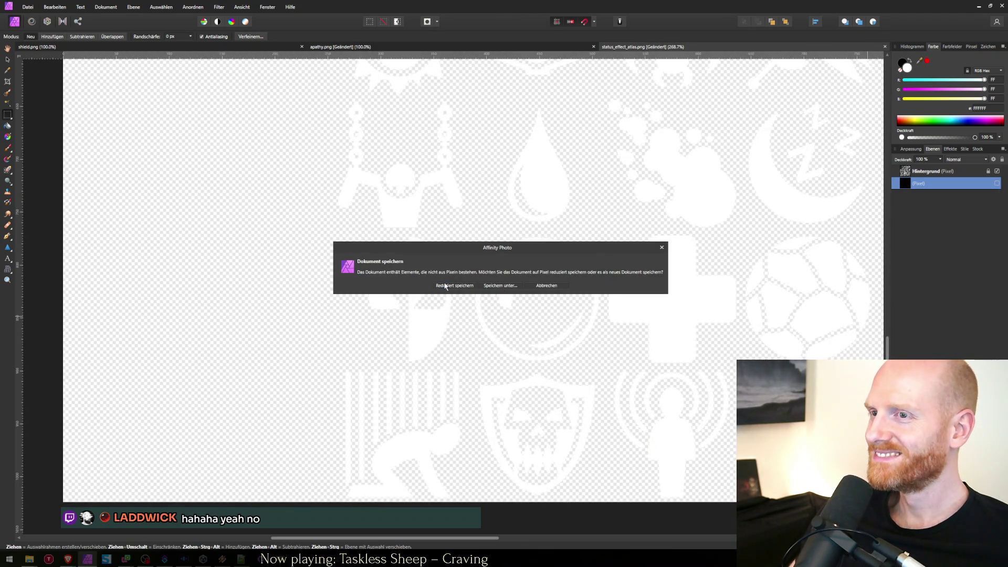
click(444, 286)
click(320, 47)
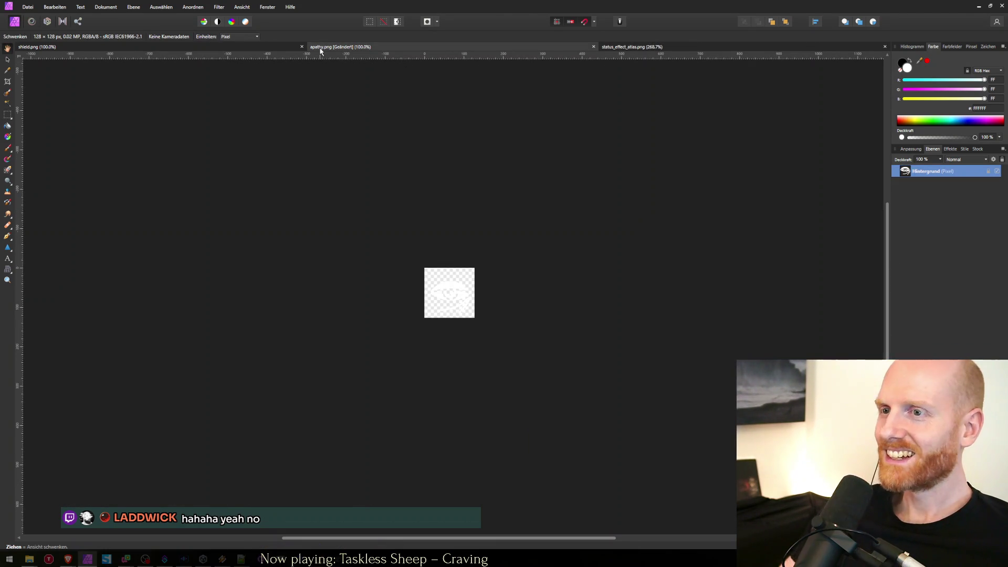
key(alt+Tab)
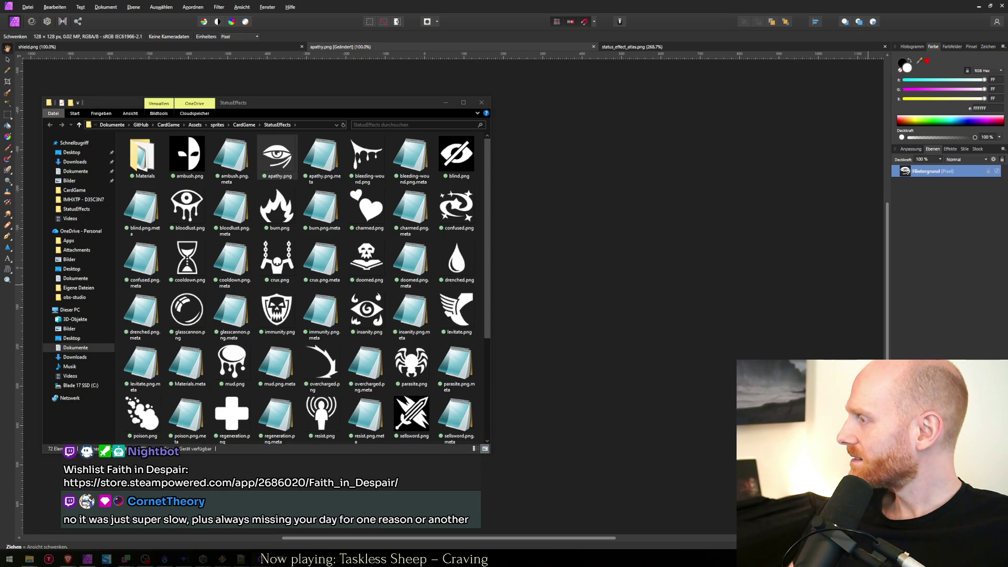
key(Delete)
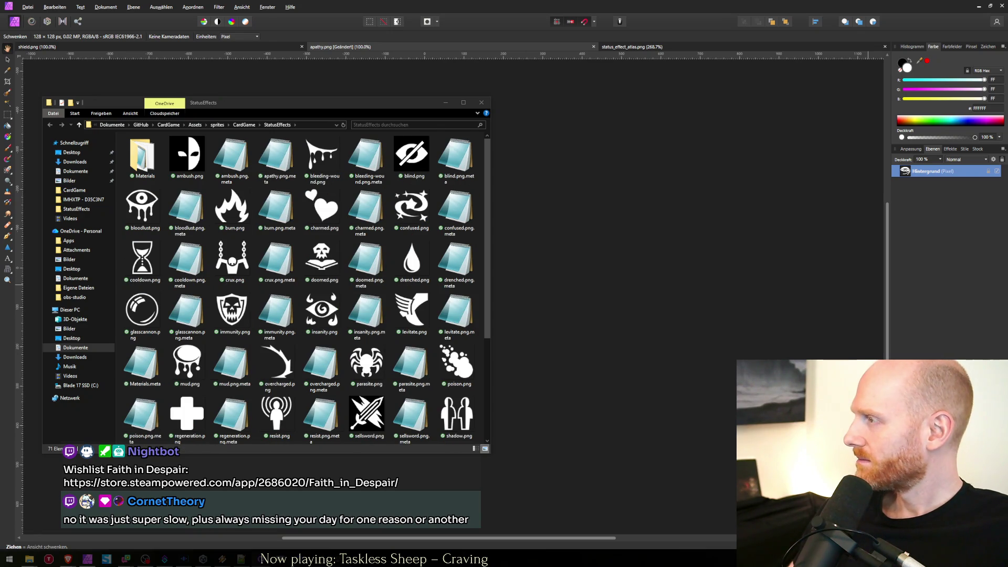
key(ctrl+z)
click(805, 209)
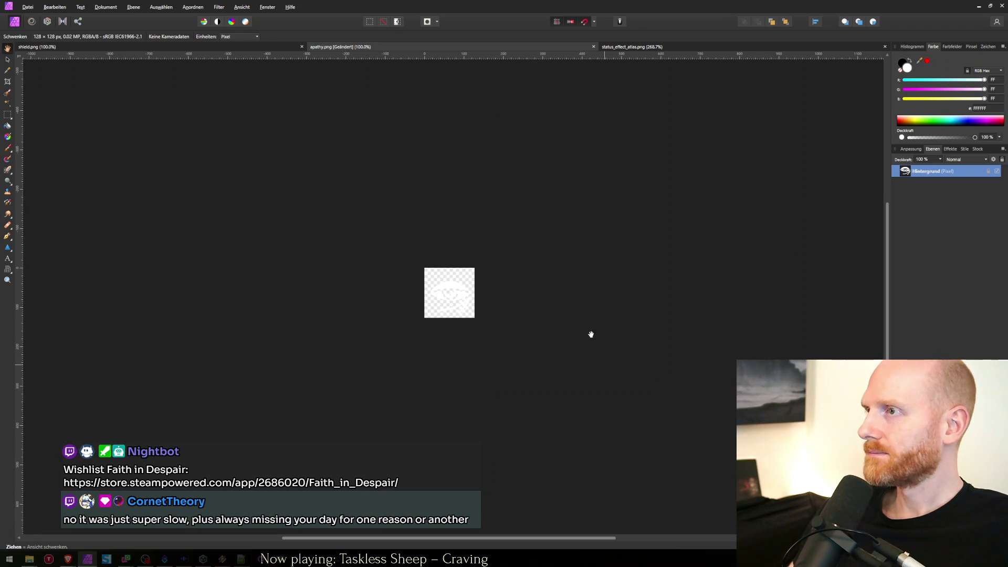